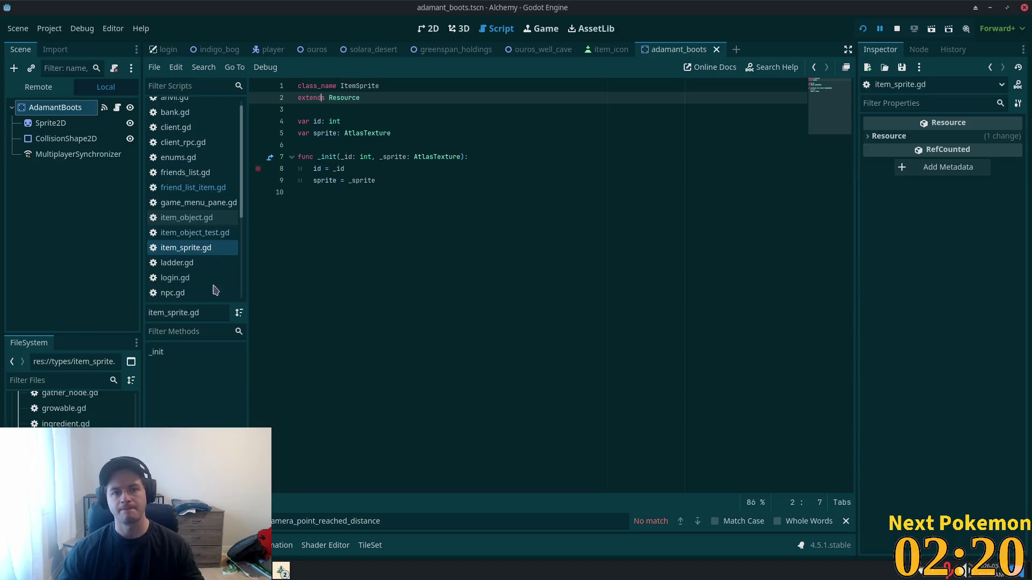
left_click(176, 235)
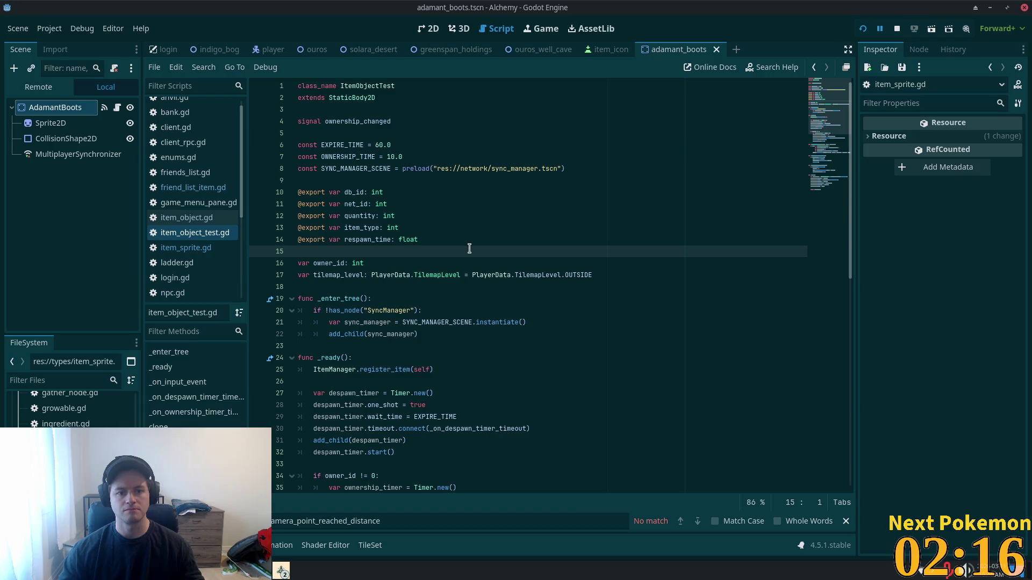
type("@export var")
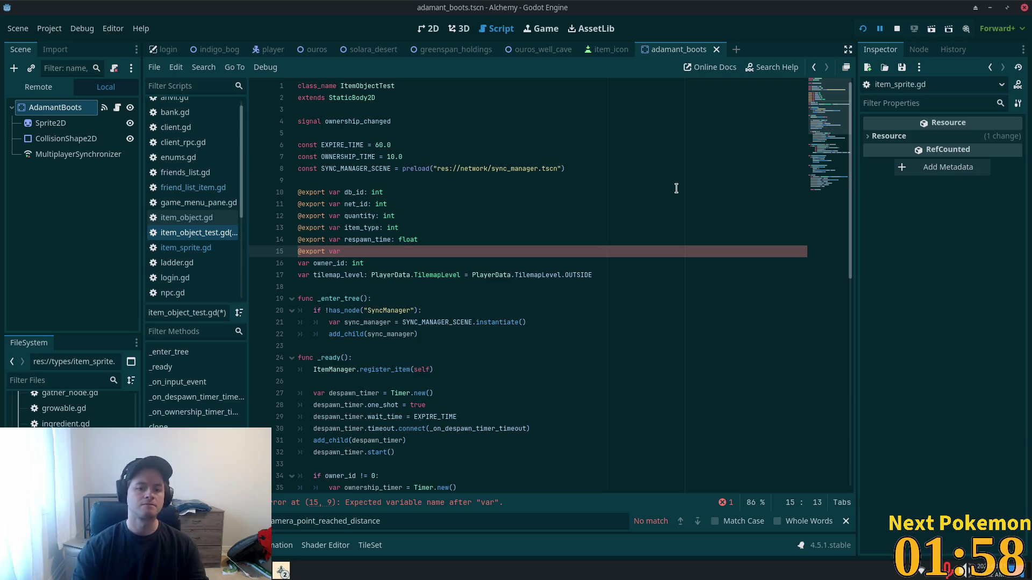
key("ctrl+s")
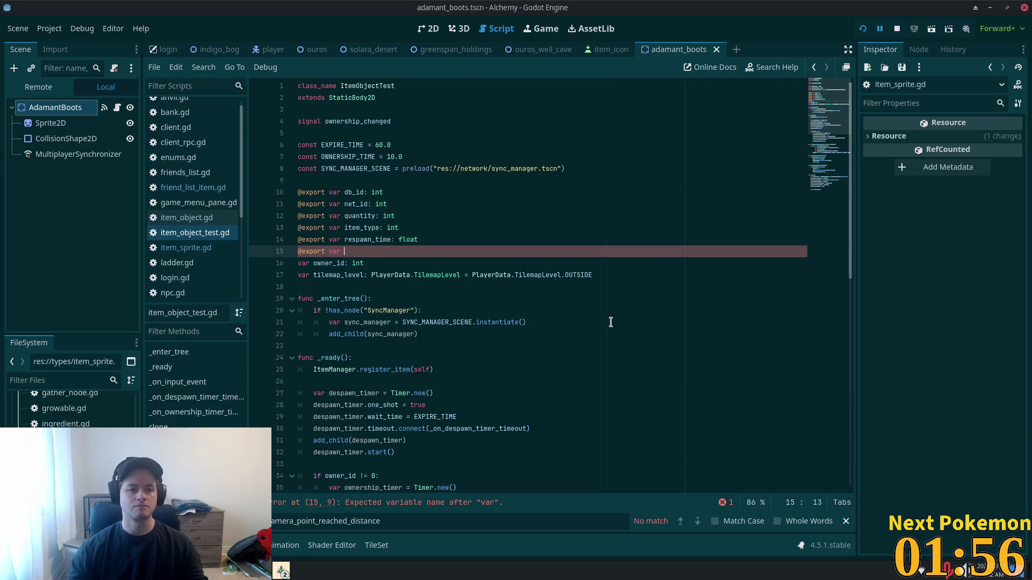
key("alt+Tab")
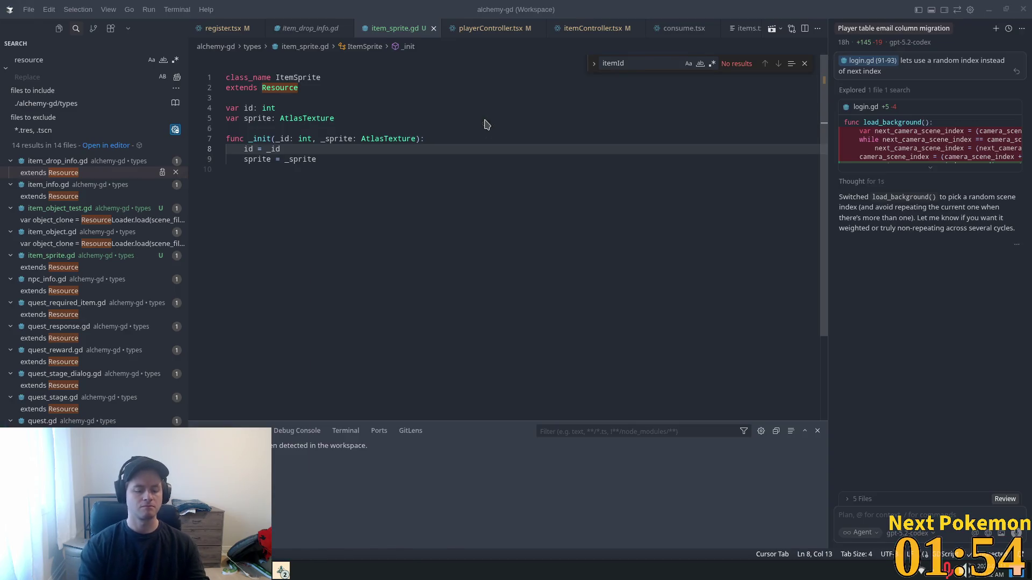
- Open item_object_test.gd in Cursor through the quick file search
key("alt+Tab")
key("shift+alt+o")
type("item")
key("Escape")
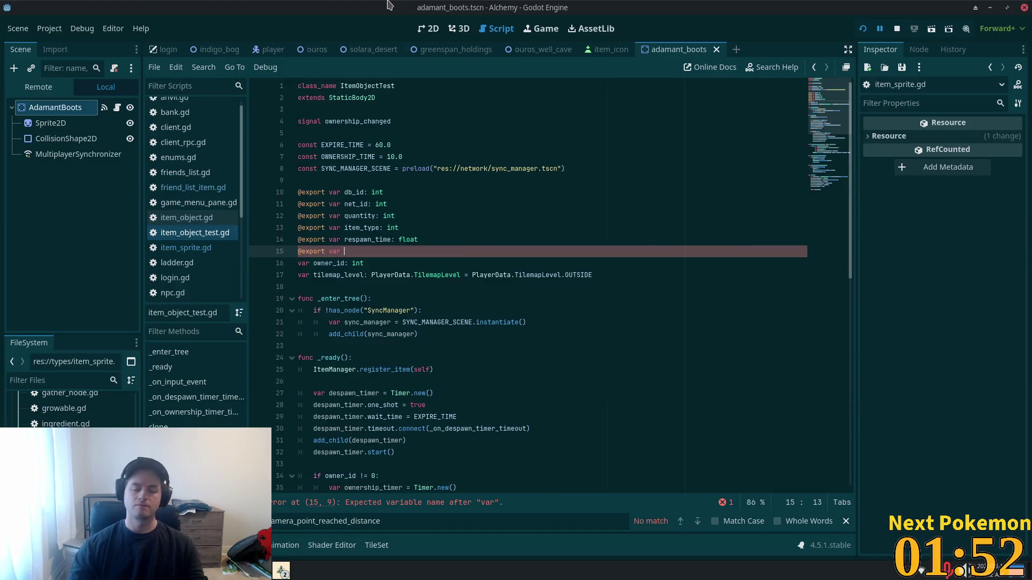
key("alt+Tab")
left_click(476, 172)
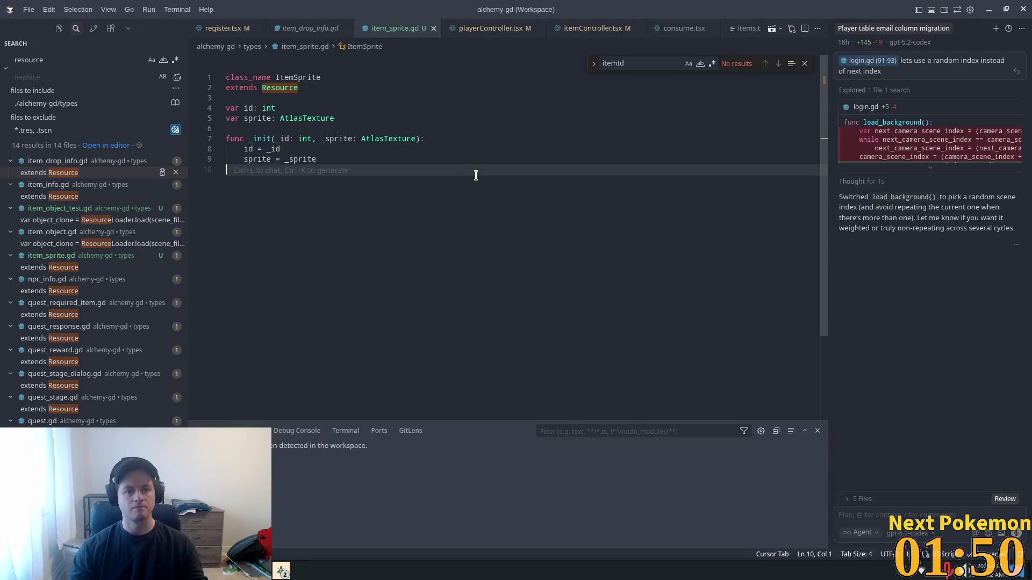
key("ctrl+p")
type("item_objec")
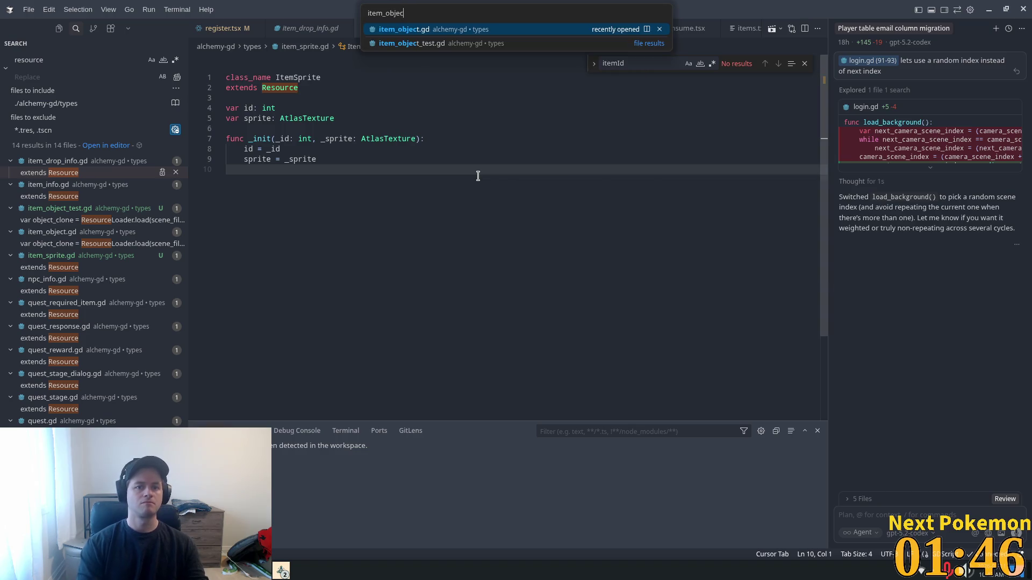
key("Down")
key("Return")
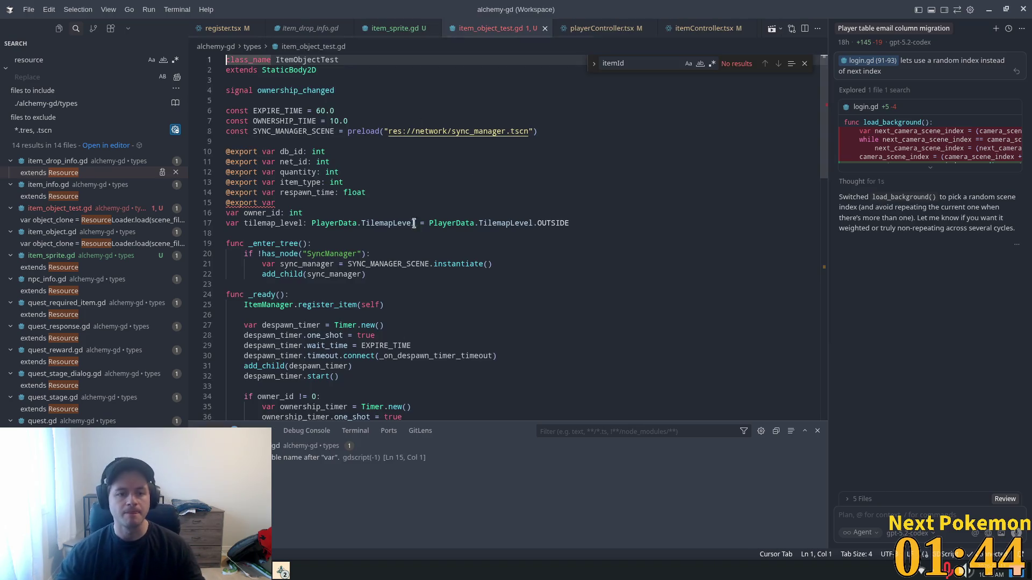
left_click(278, 195)
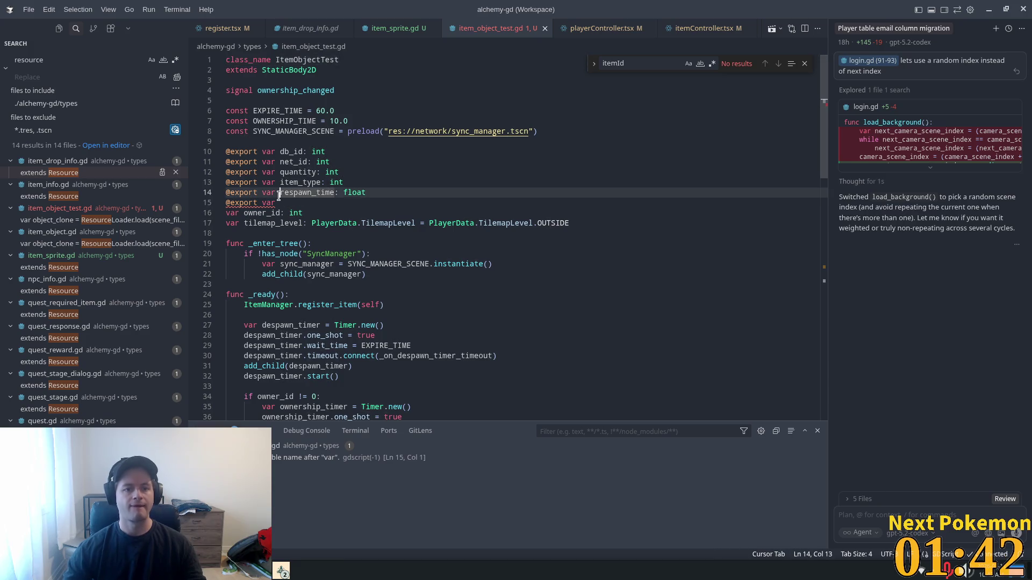
key("Down")
key("Return")
key("Up")
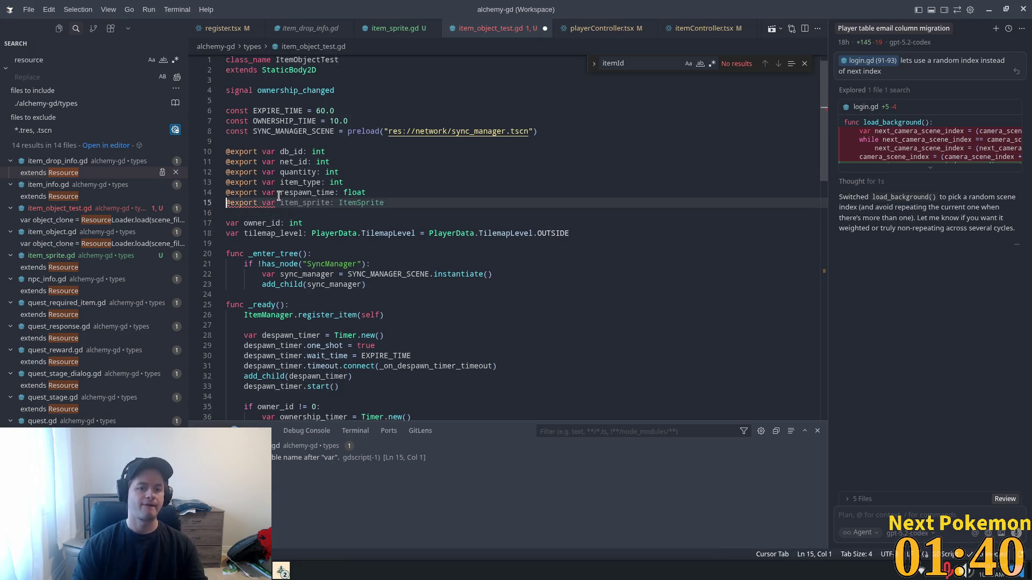
key("Right")
key("Right")
key("Right")
key("Right")
key("Right")
key("Right")
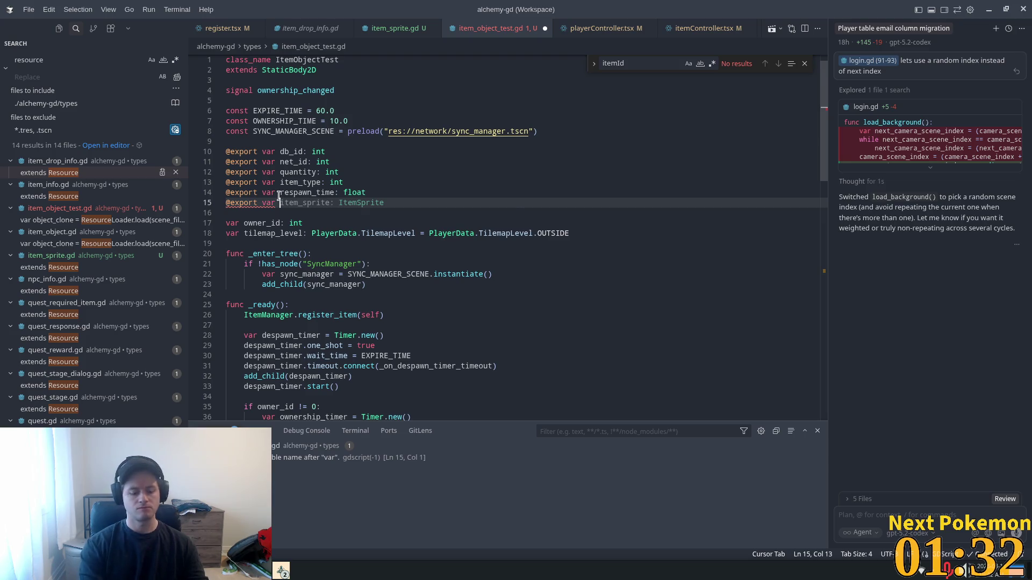
type("item_sp")
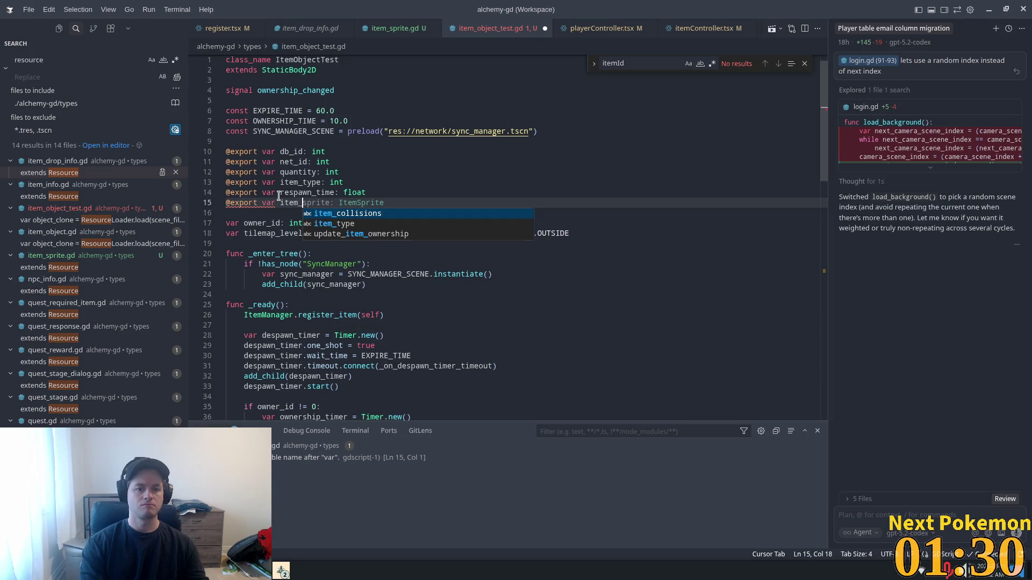
type("ri")
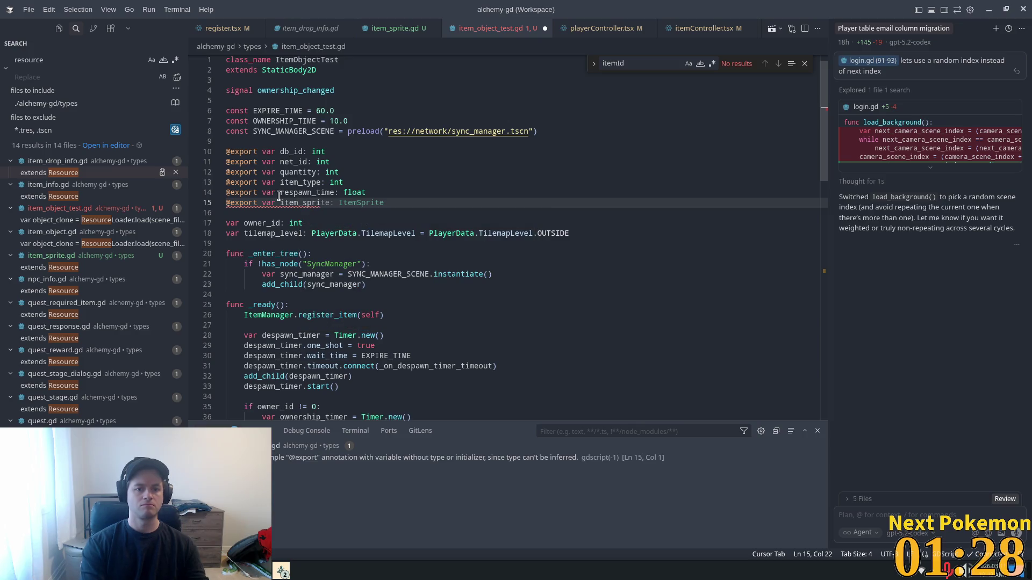
type("tes: Array[ItemSprite] = []")
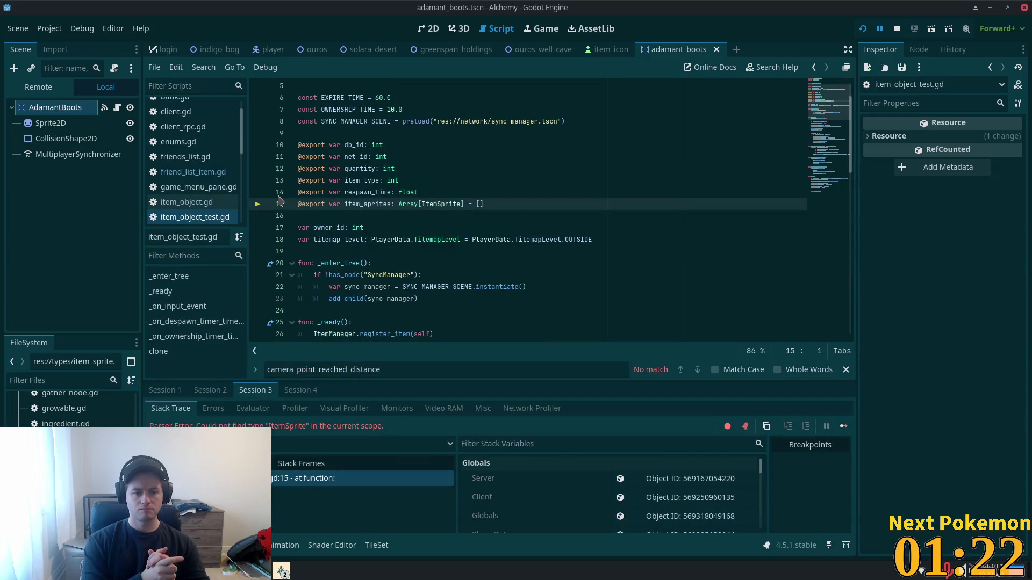
- Run the project until the Alchemy debug title screen appears, then stop it with F8
left_click(862, 30)
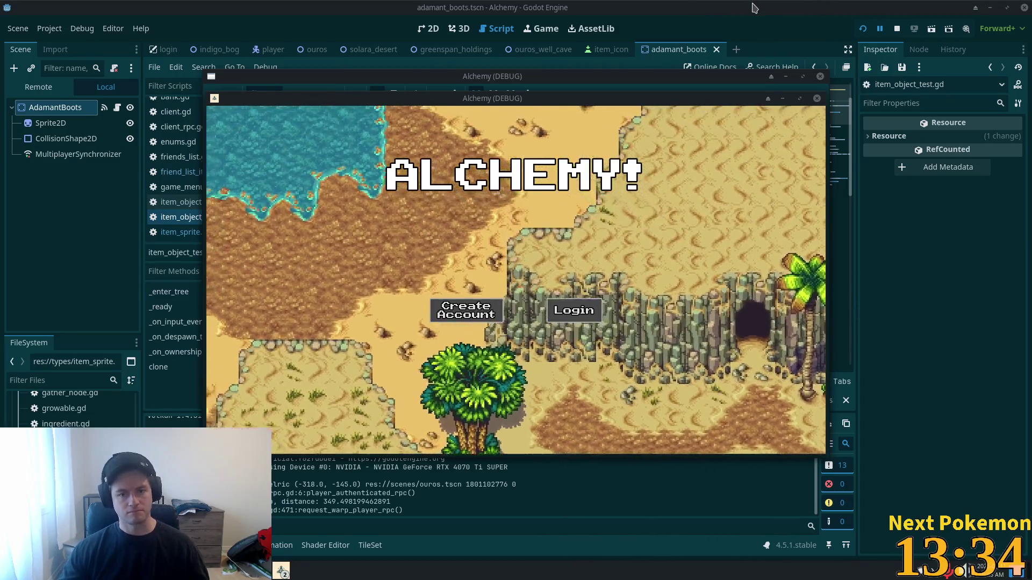
key("F8")
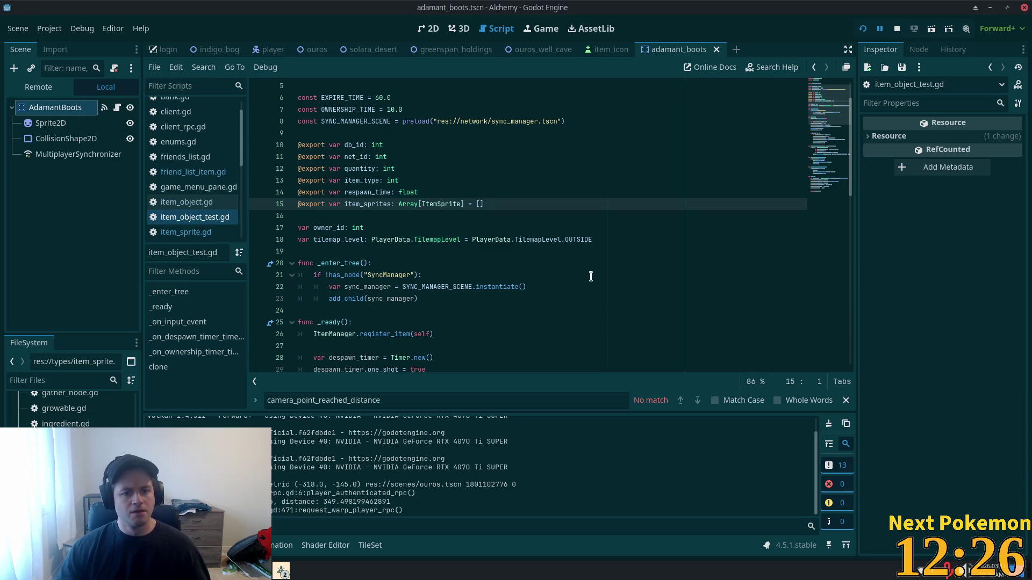
- Browse the FileSystem dock to the res://objects/items equipment folder holding the boots scenes
left_click(462, 157)
scroll(70, 409, "down", 5)
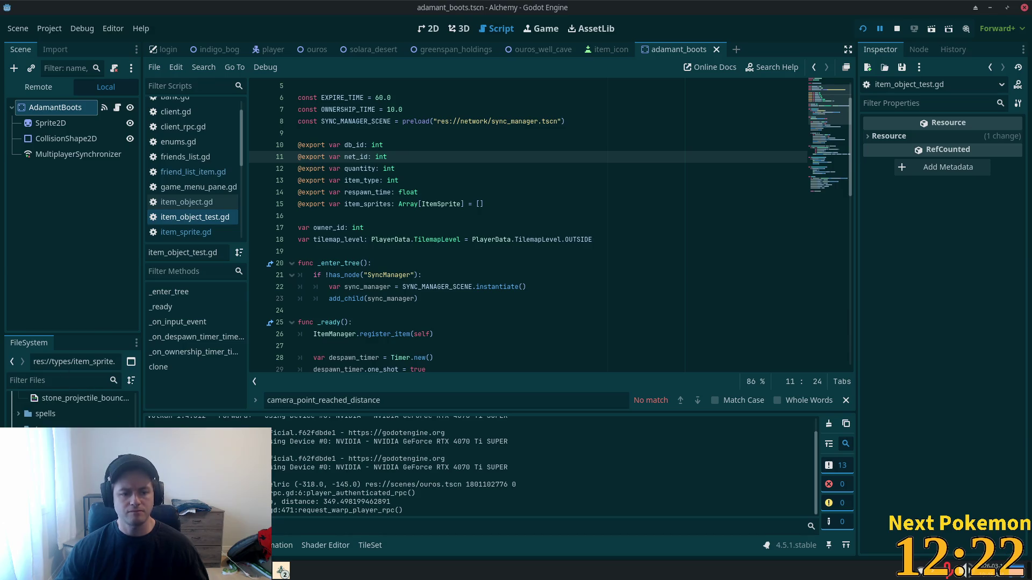
scroll(69, 408, "down", 2)
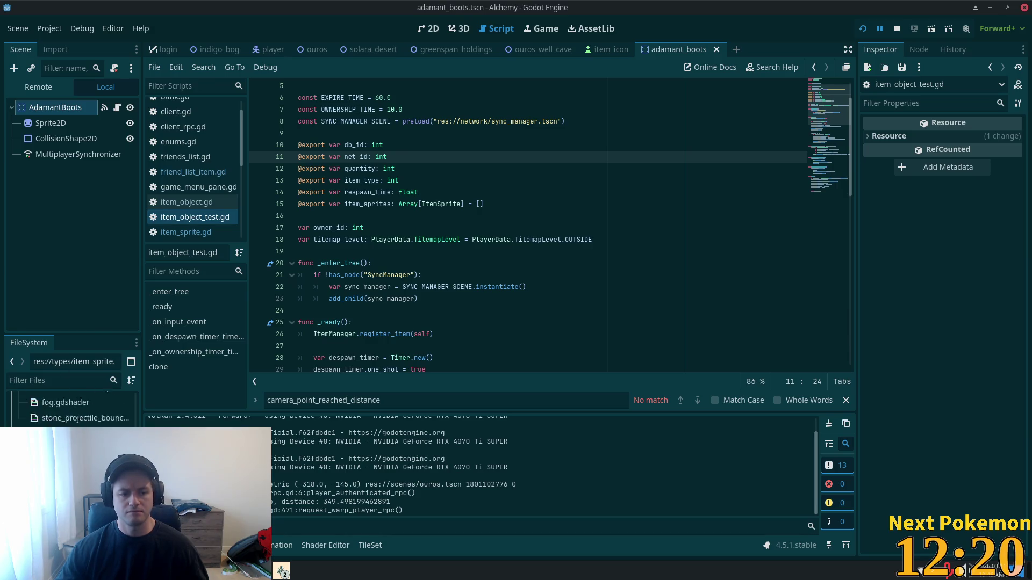
scroll(70, 409, "down", 5)
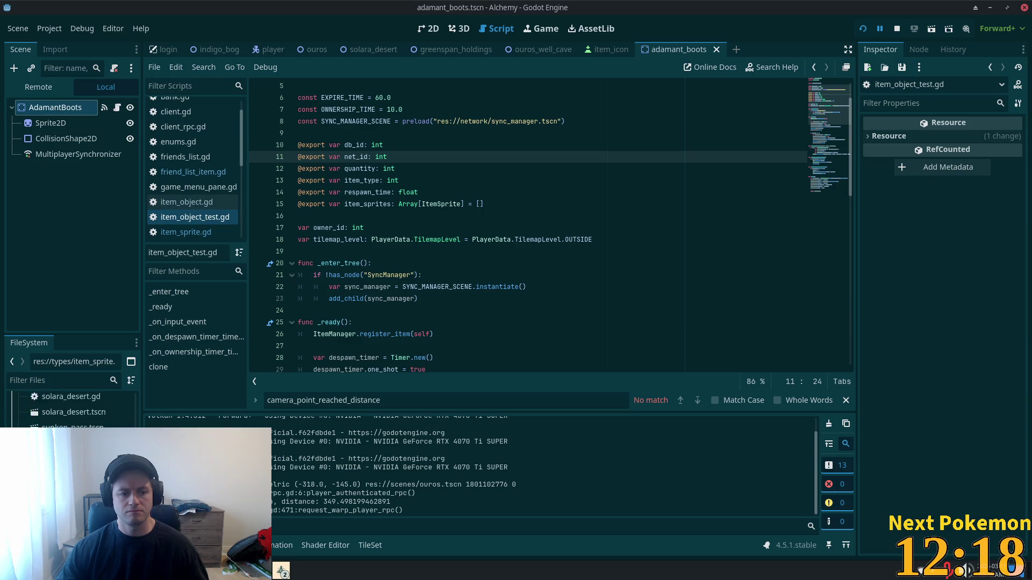
scroll(70, 409, "down", 5)
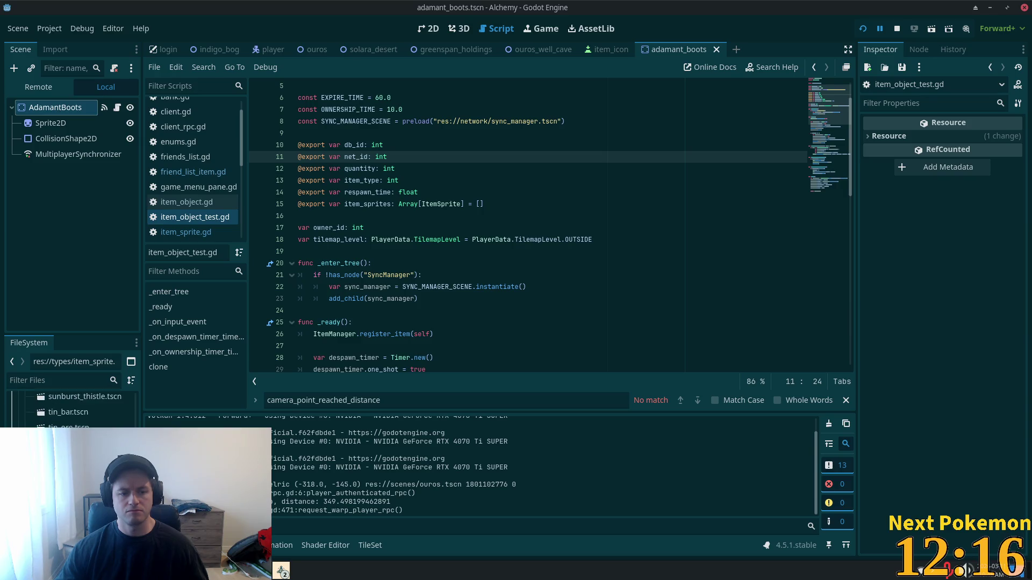
left_click(59, 380)
scroll(70, 409, "up", 1)
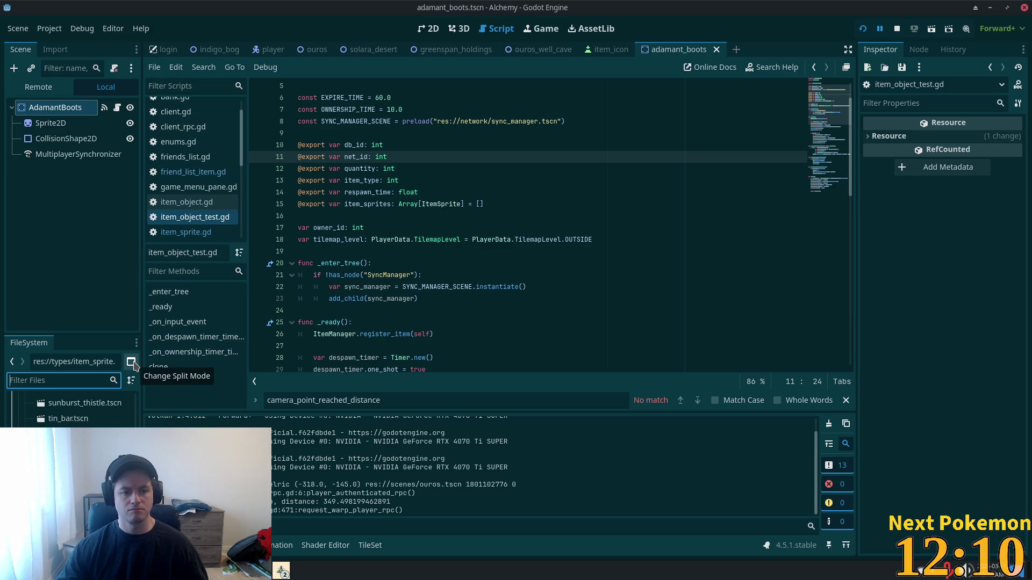
right_click(36, 403)
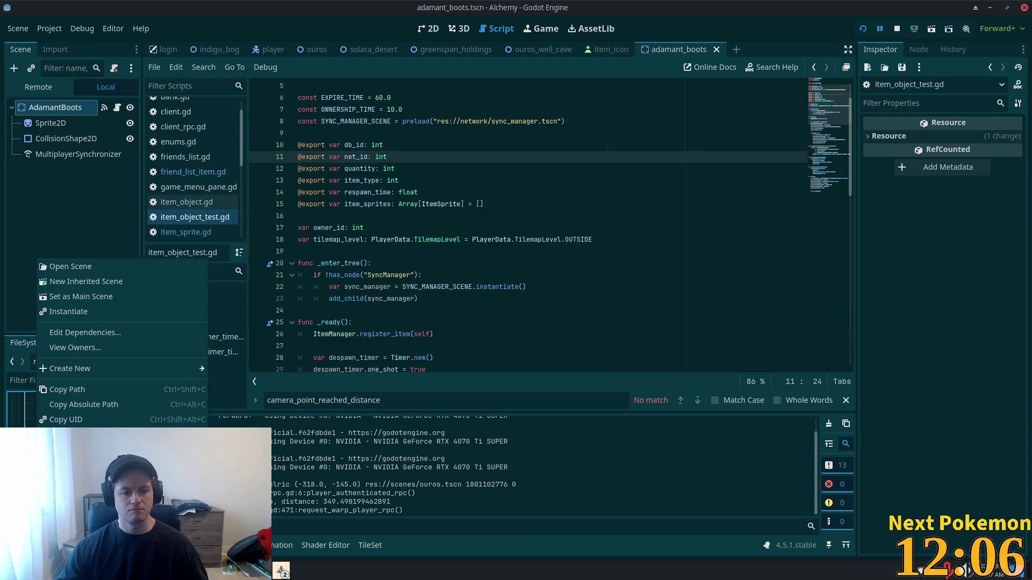
key("Escape")
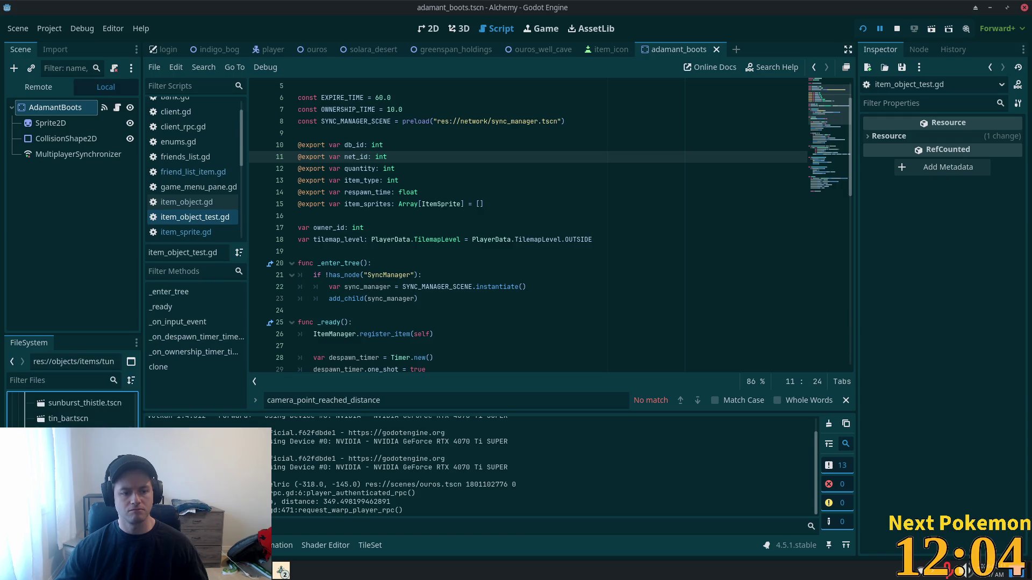
scroll(135, 420, "up", 10)
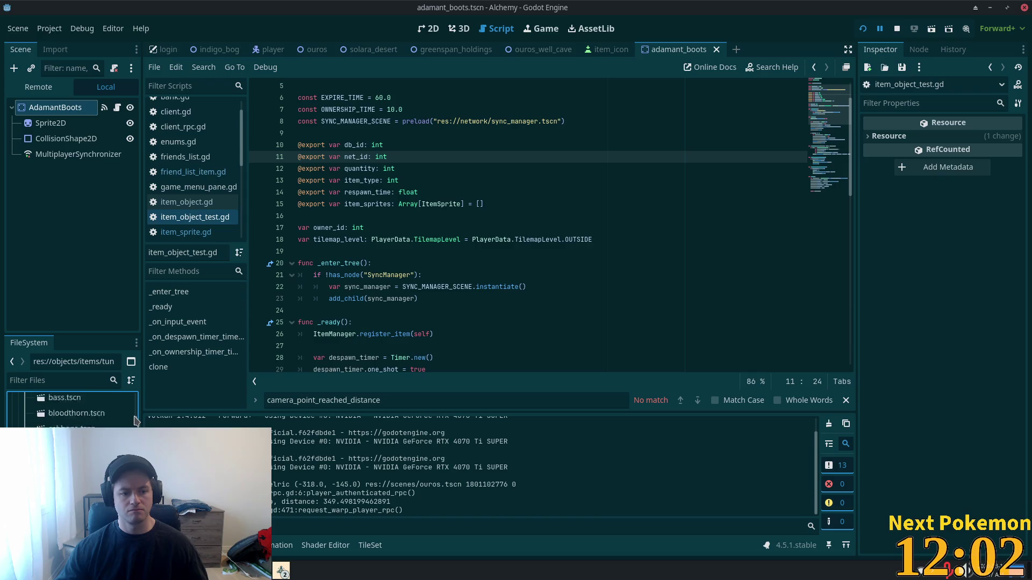
scroll(135, 419, "up", 10)
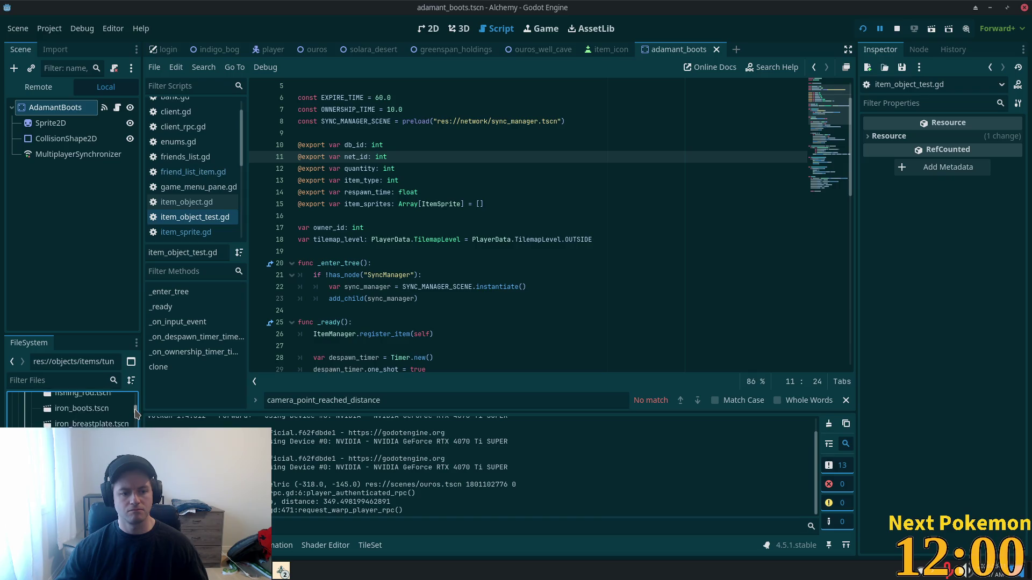
scroll(137, 409, "up", 5)
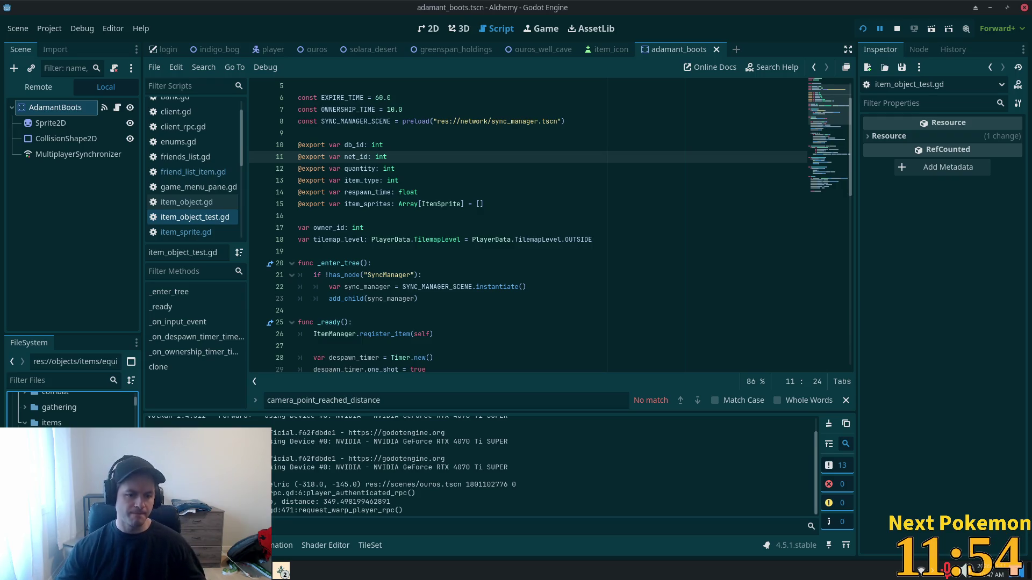
- Duplicate adamant_boots.tscn as cloth_shirt.tscn in the equipment folder
key("ctrl+d")
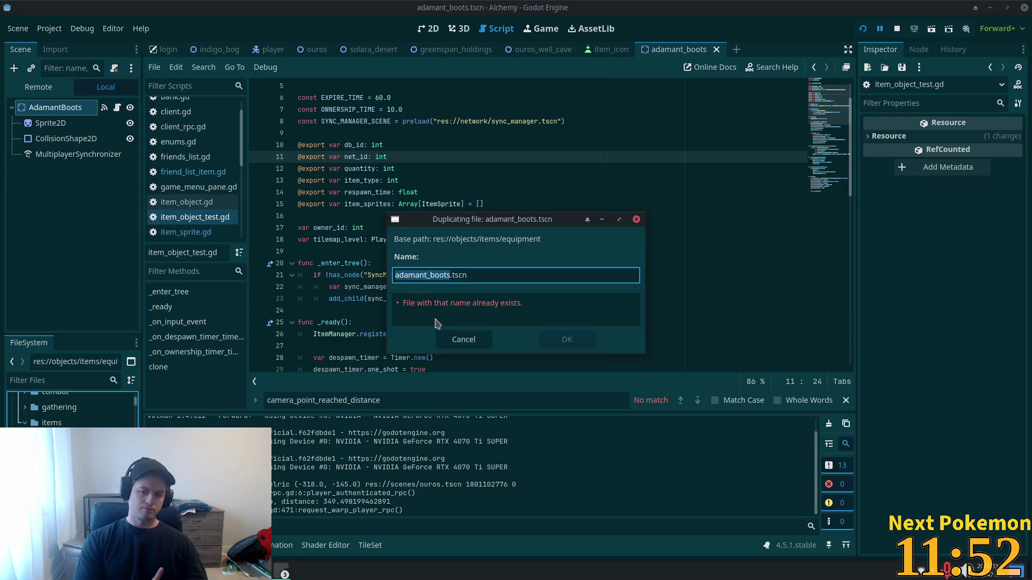
type("c")
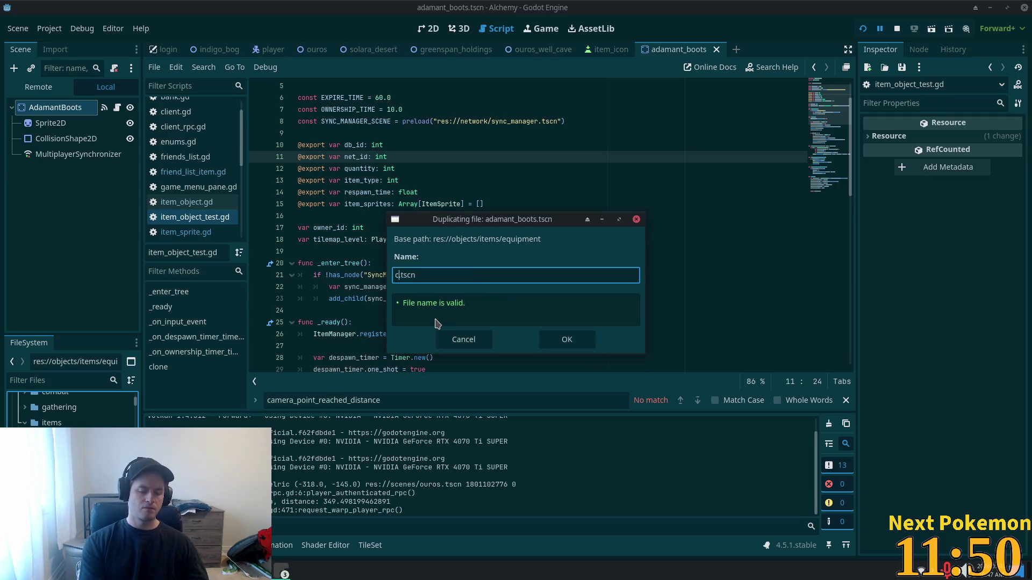
type("s")
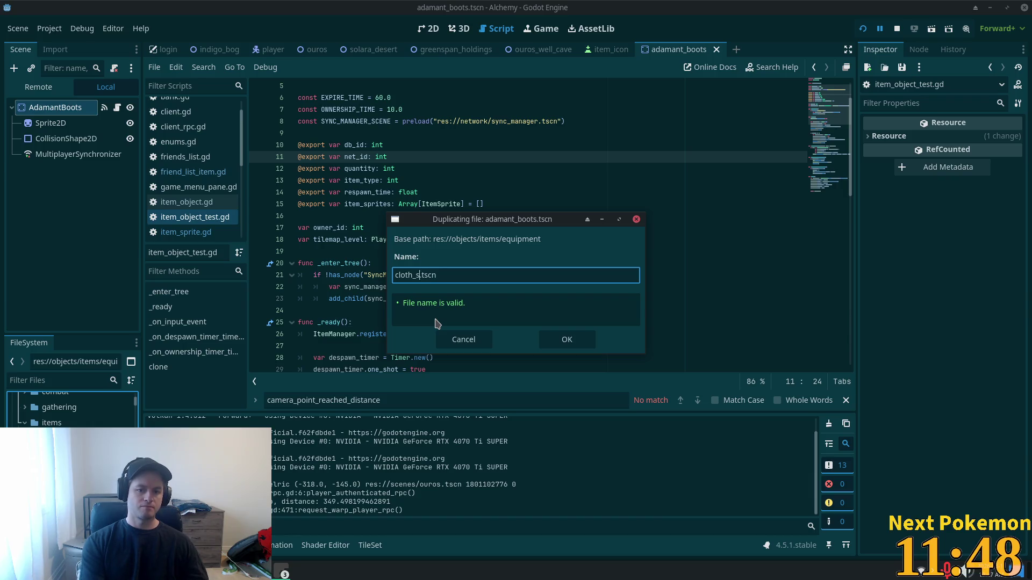
key("BackSpace")
key("BackSpace")
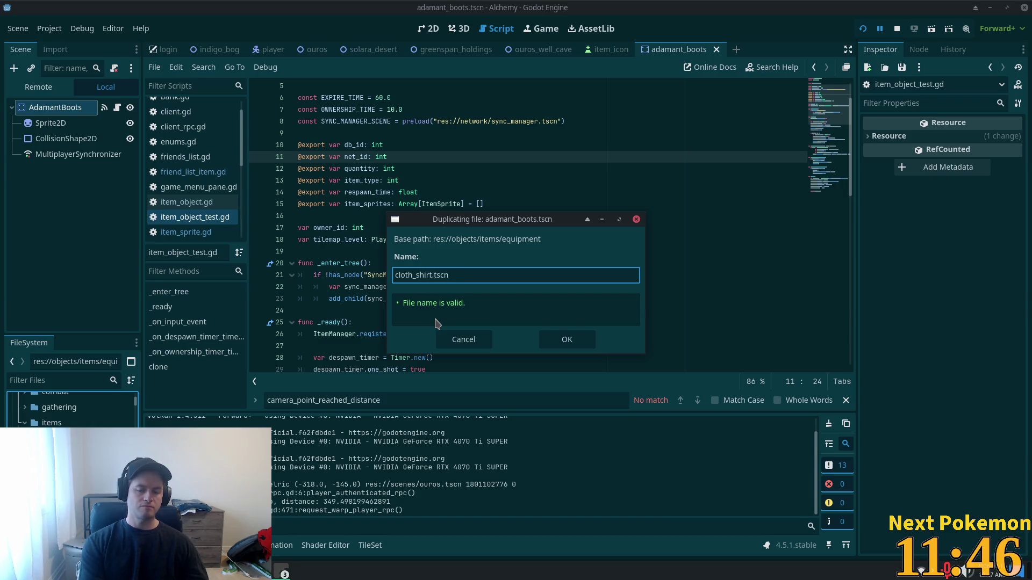
key("Return")
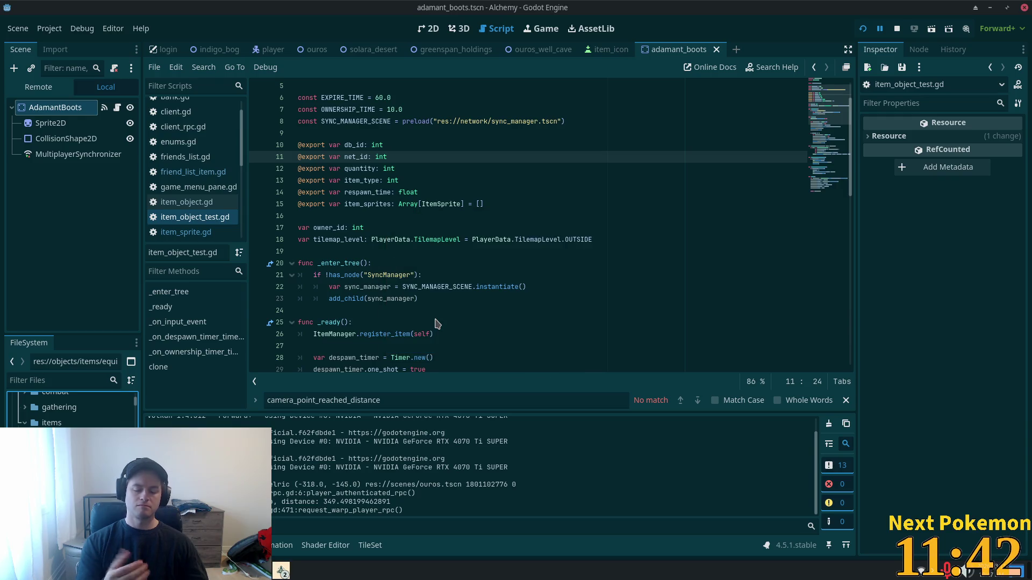
key("alt+shift+o")
- Open cloth_shirt.tscn and rename its root node from AdamantBoots to ClothShirt
type("cloth")
key("Return")
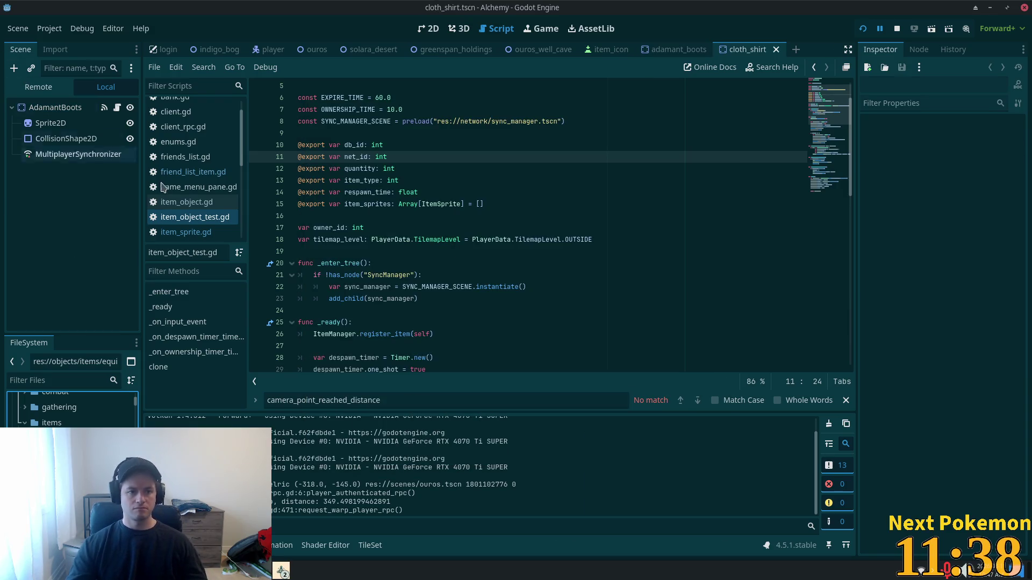
left_click(55, 107)
key("F2")
type("Cloth")
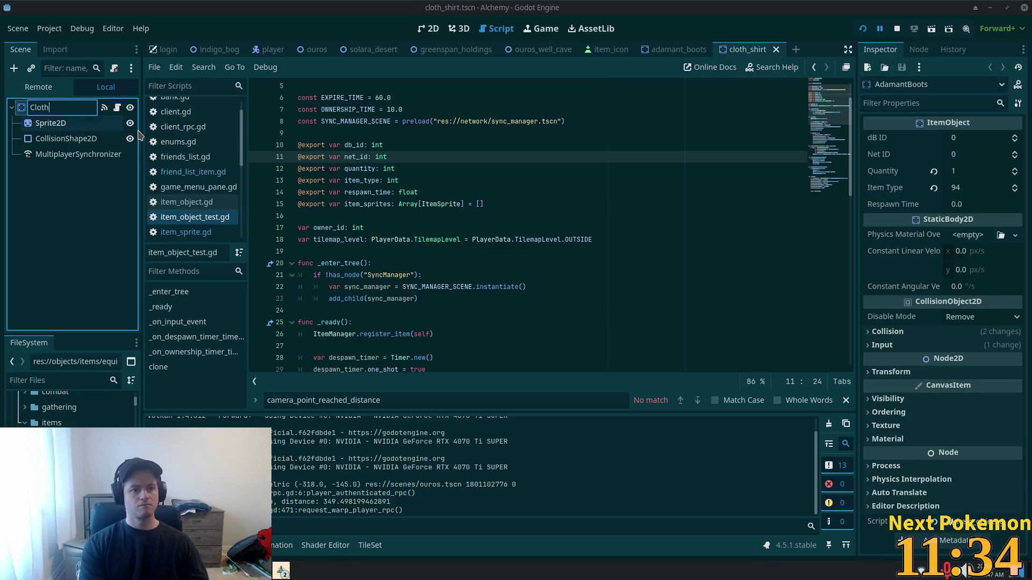
type("Shirt")
key("Return")
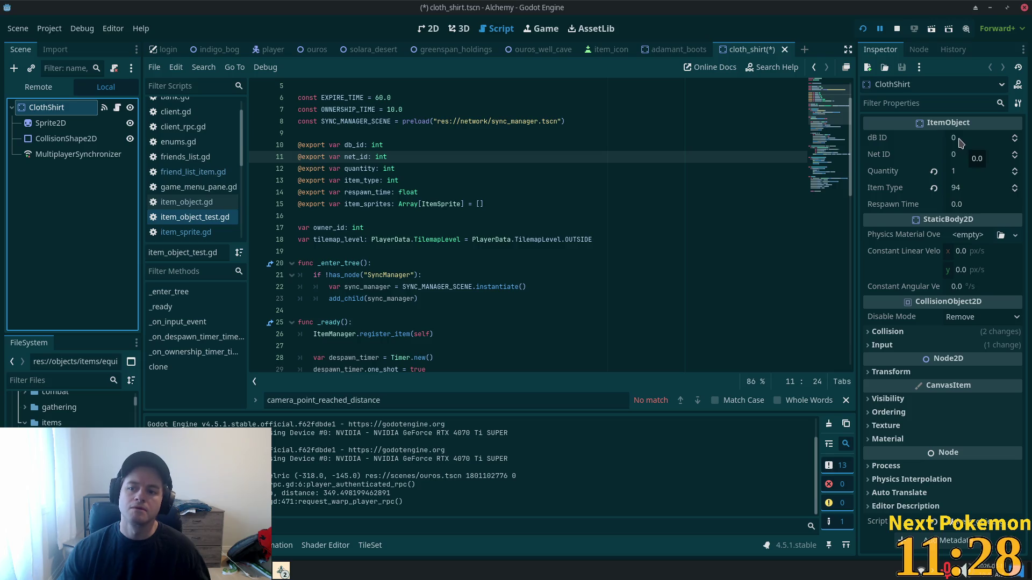
- Set ClothShirt's dB ID to 104 in the Inspector and start attaching a script
left_click(961, 141)
type("04")
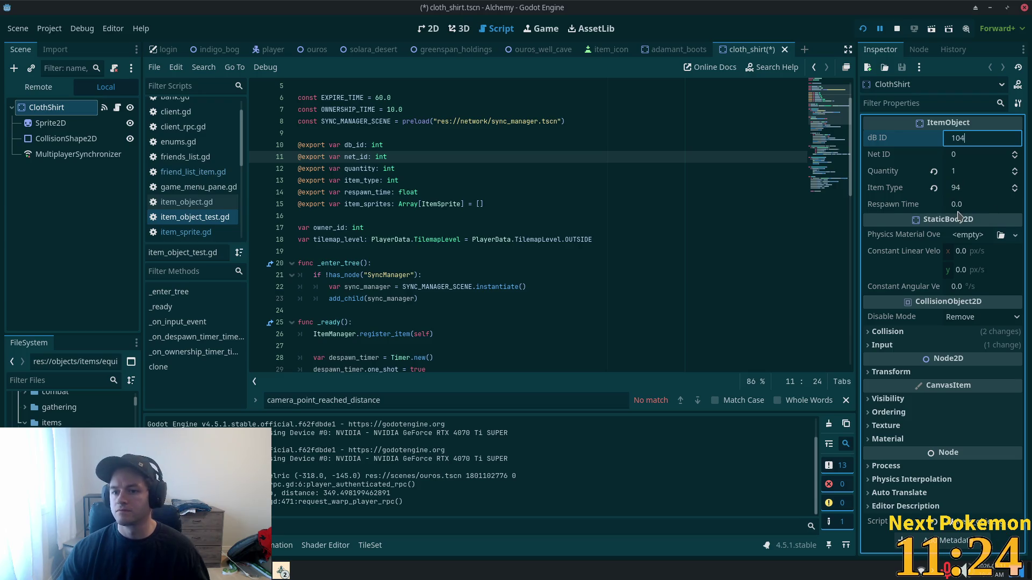
left_click(88, 123)
left_click(76, 107)
left_click(84, 111)
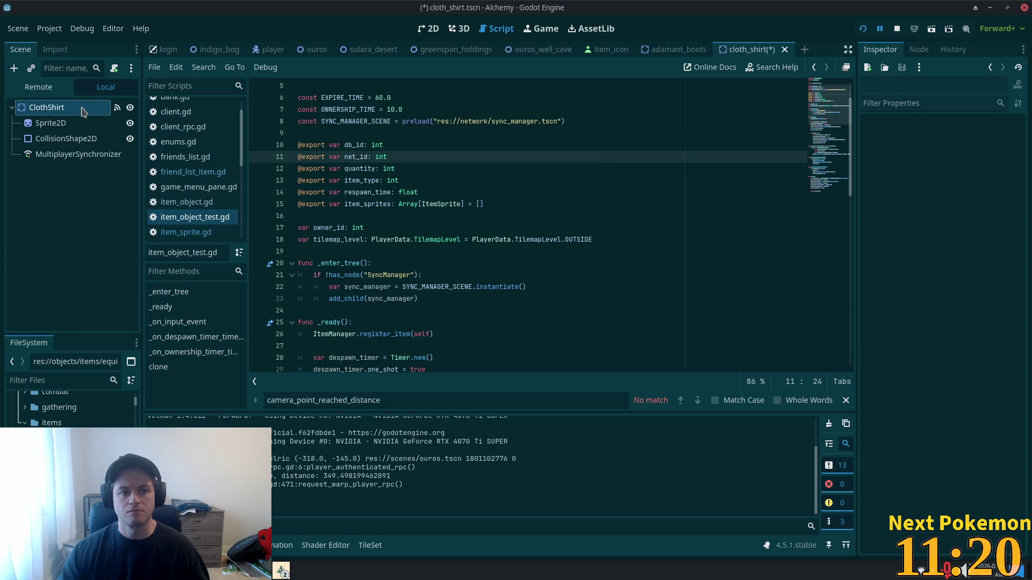
left_click(114, 70)
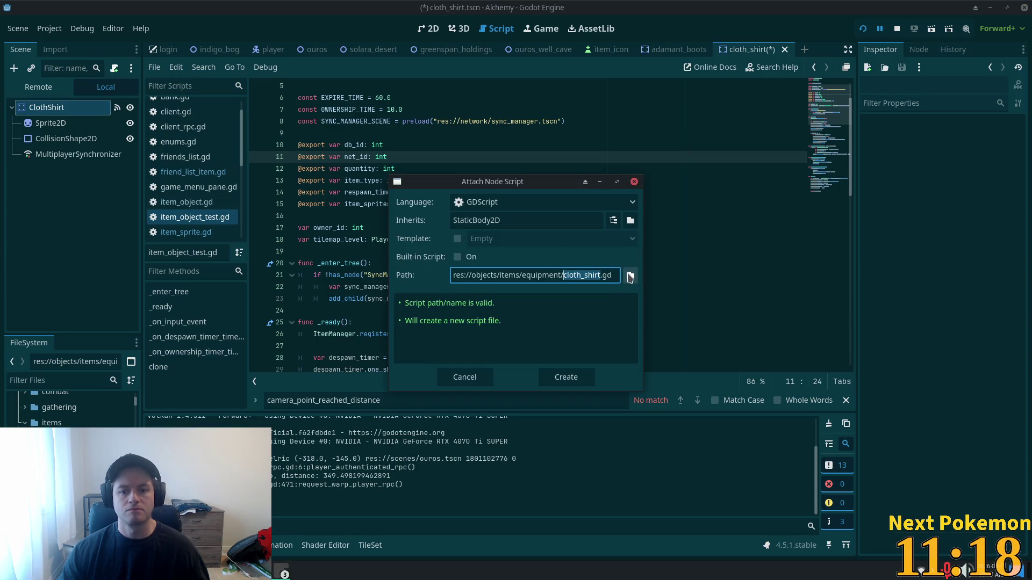
- Load the existing res://types/item_object_test.gd script onto the ClothShirt root node
left_click(630, 275)
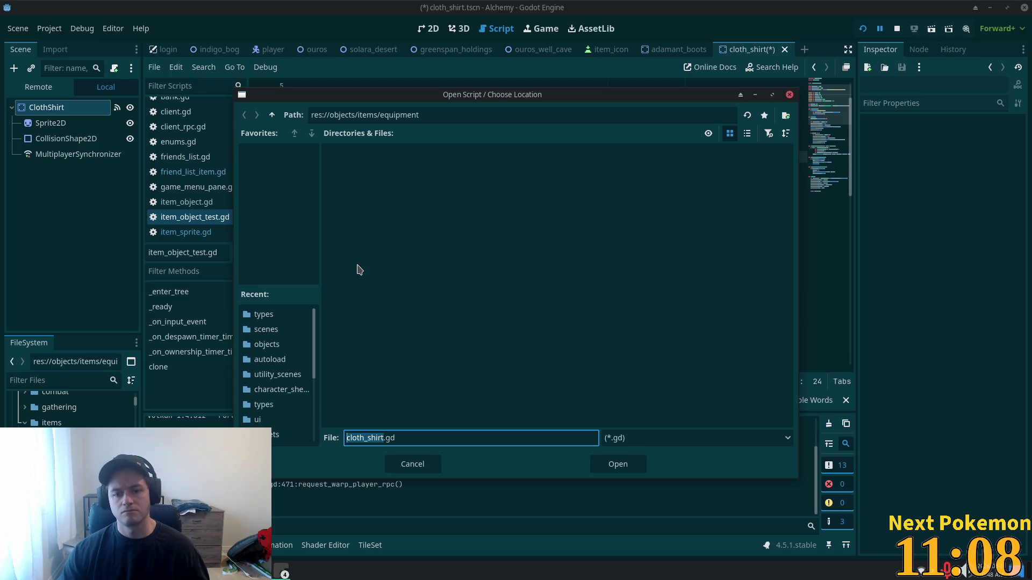
left_click(274, 115)
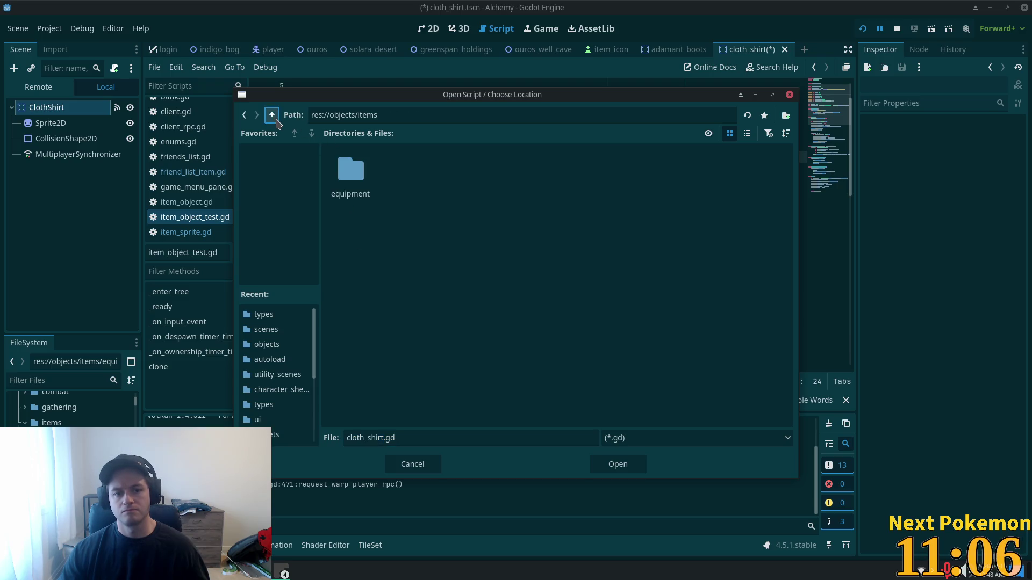
left_click(274, 116)
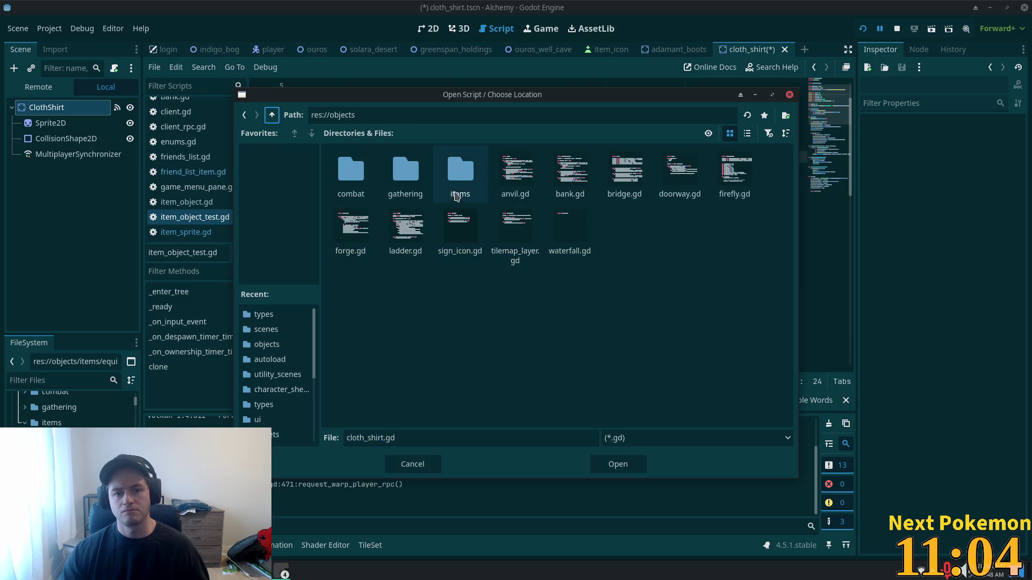
left_click(272, 115)
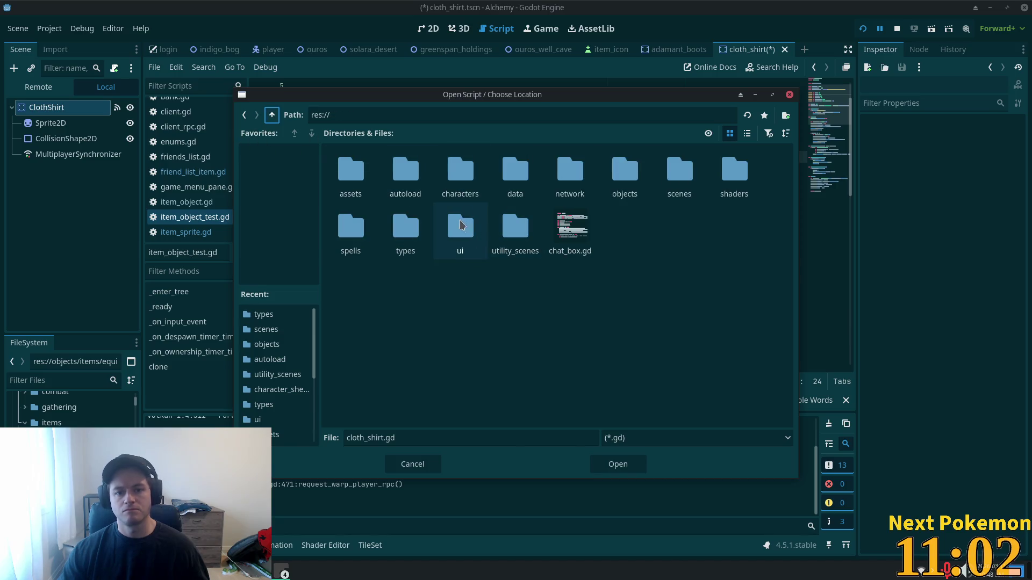
double_click(407, 230)
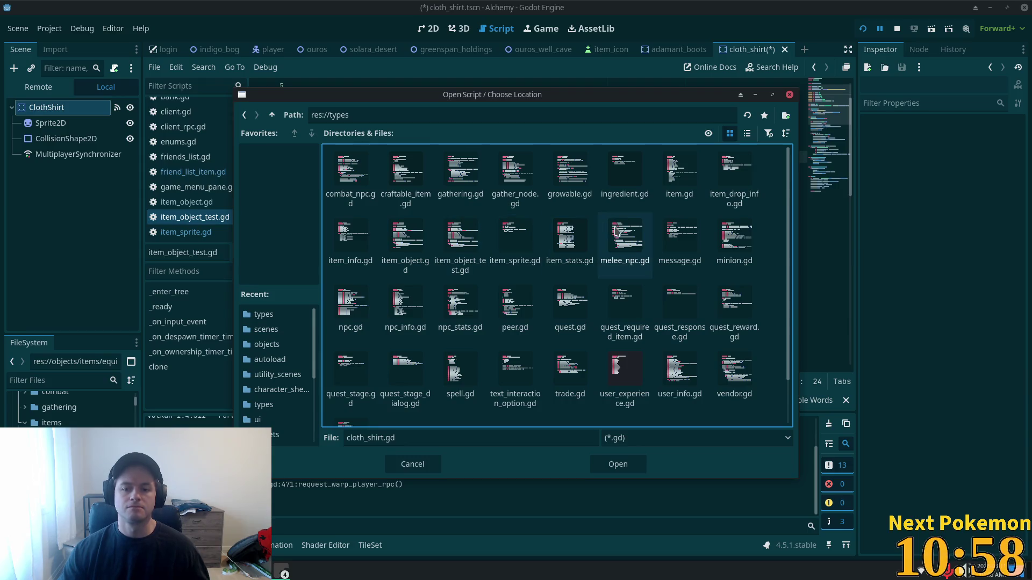
double_click(460, 245)
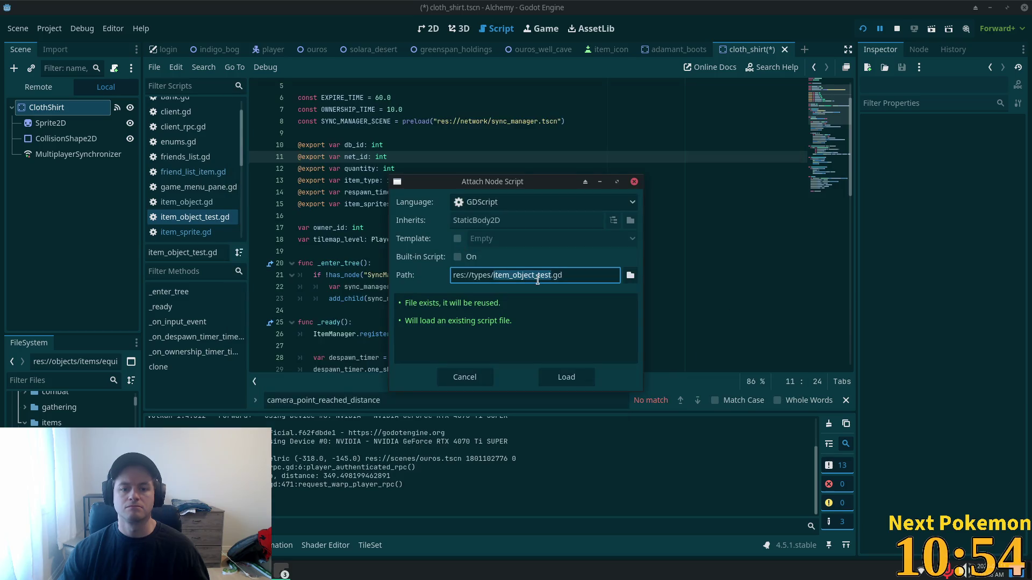
left_click(566, 378)
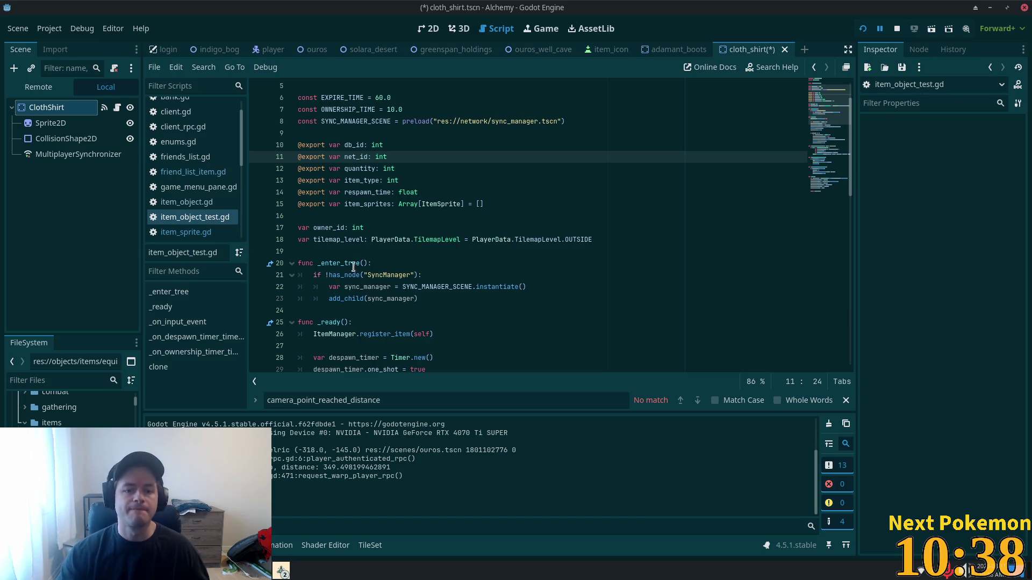
left_click(45, 123)
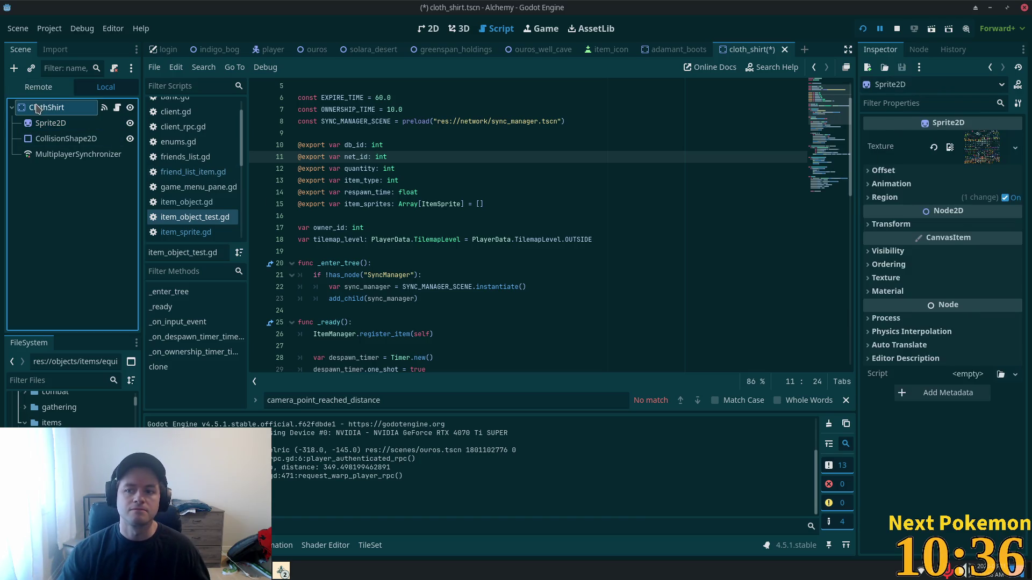
- Size ClothShirt's Item Sprites array to one element and fill element 0 with a new ItemSprite
left_click(45, 107)
left_click(978, 221)
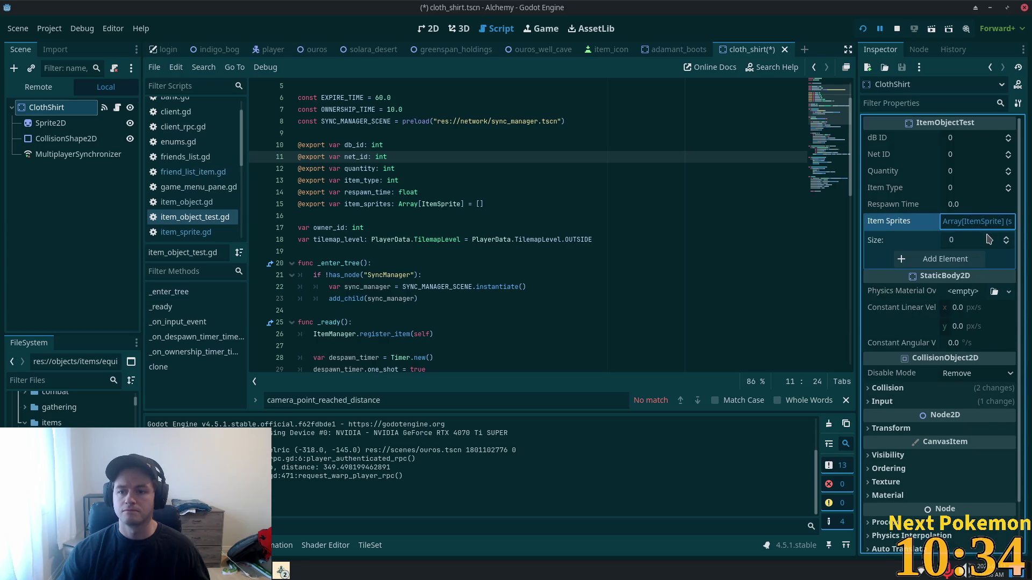
left_click(971, 259)
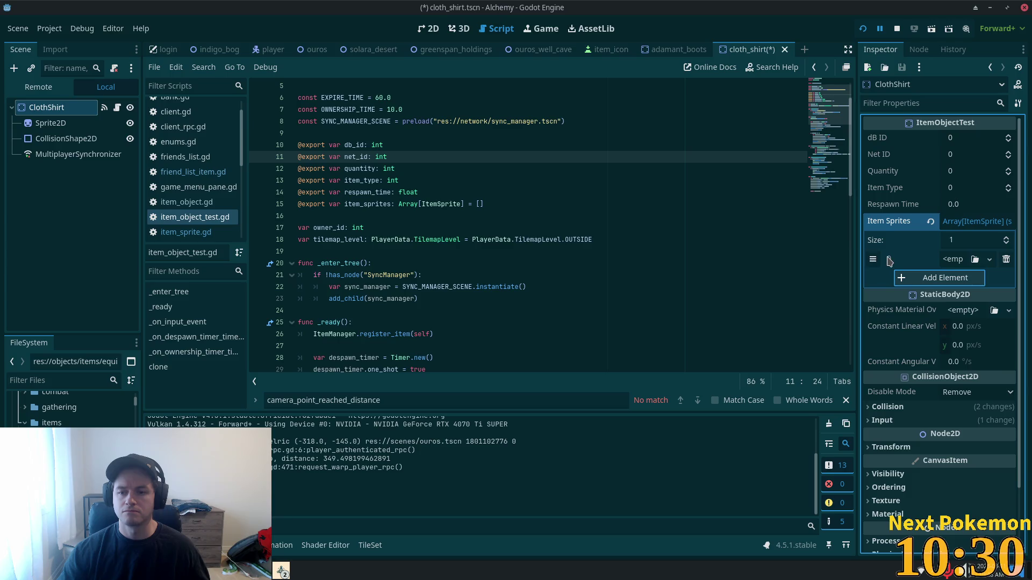
left_click(958, 261)
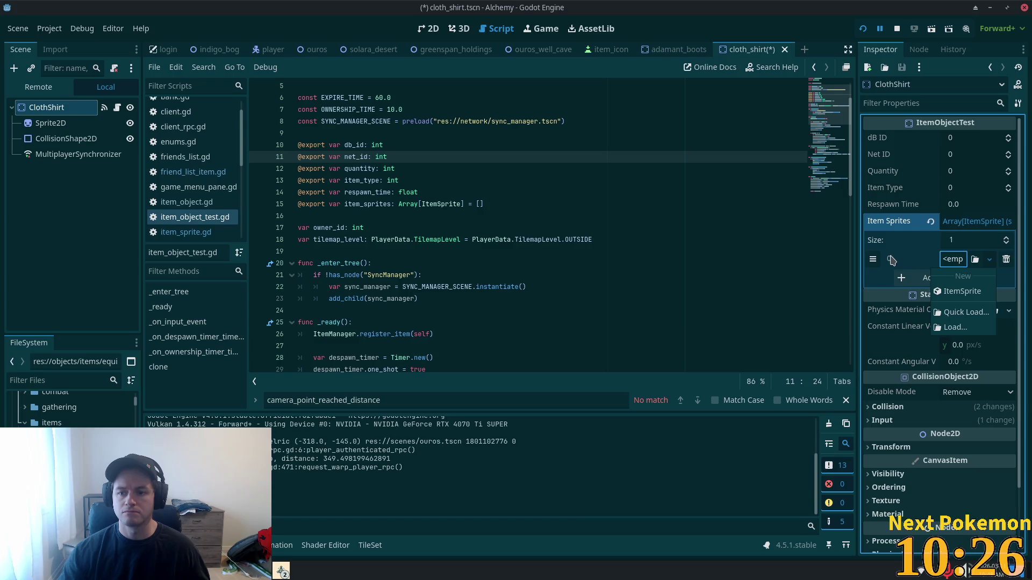
left_click(892, 262)
left_click(991, 261)
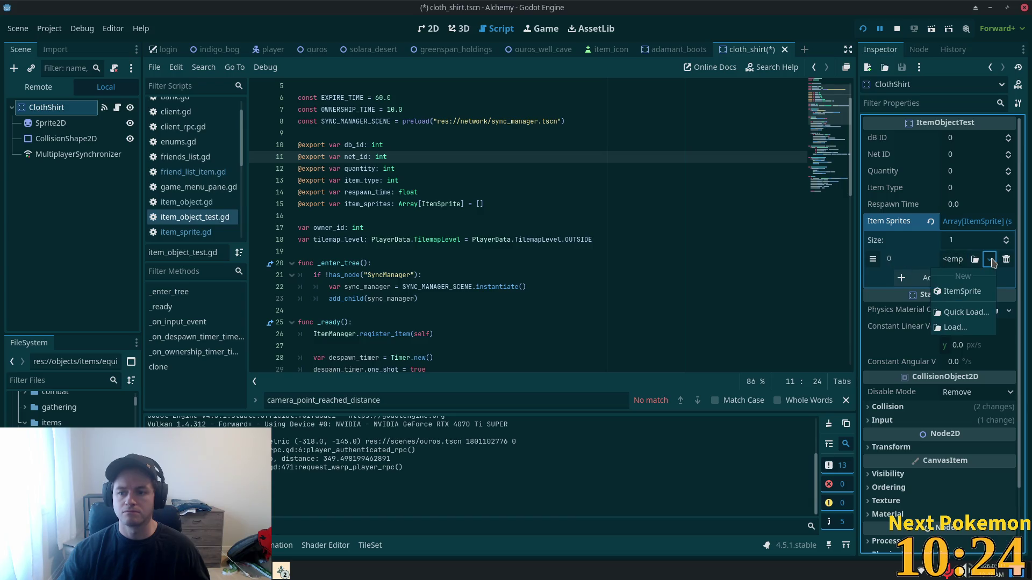
left_click(953, 260)
left_click(953, 260)
left_click(939, 250)
left_click(917, 276)
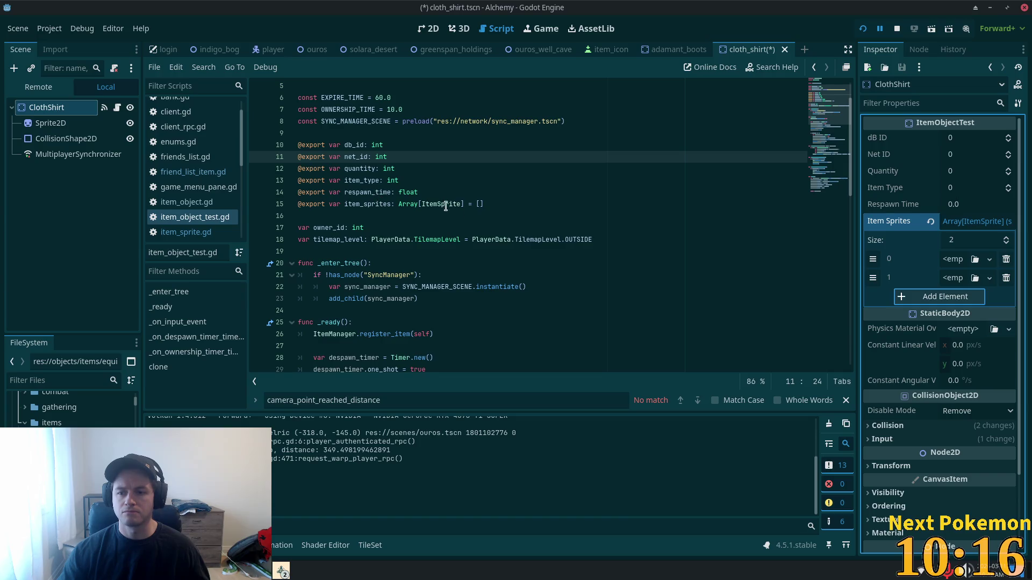
left_click(958, 261)
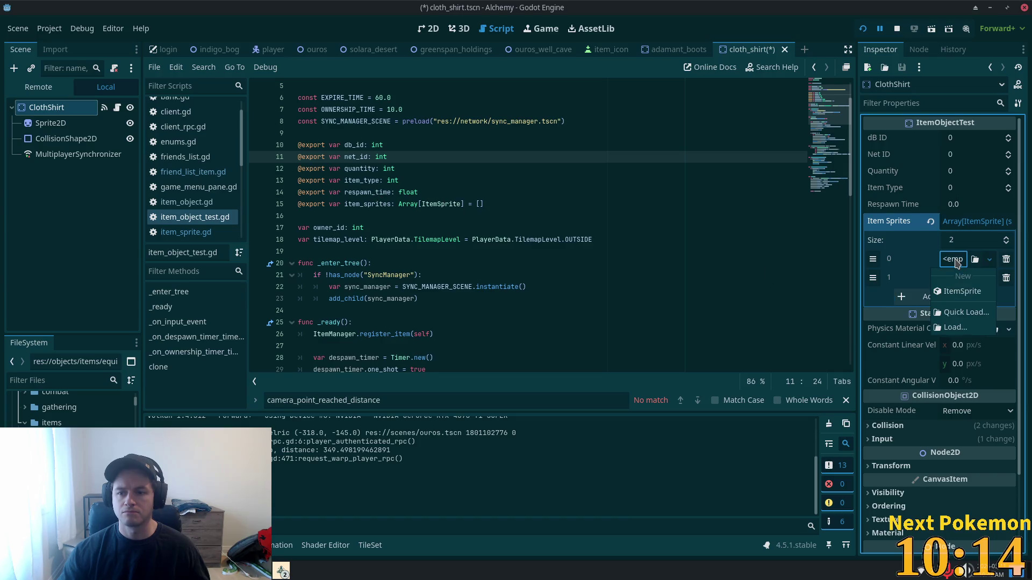
left_click(886, 277)
left_click(1006, 277)
left_click(962, 260)
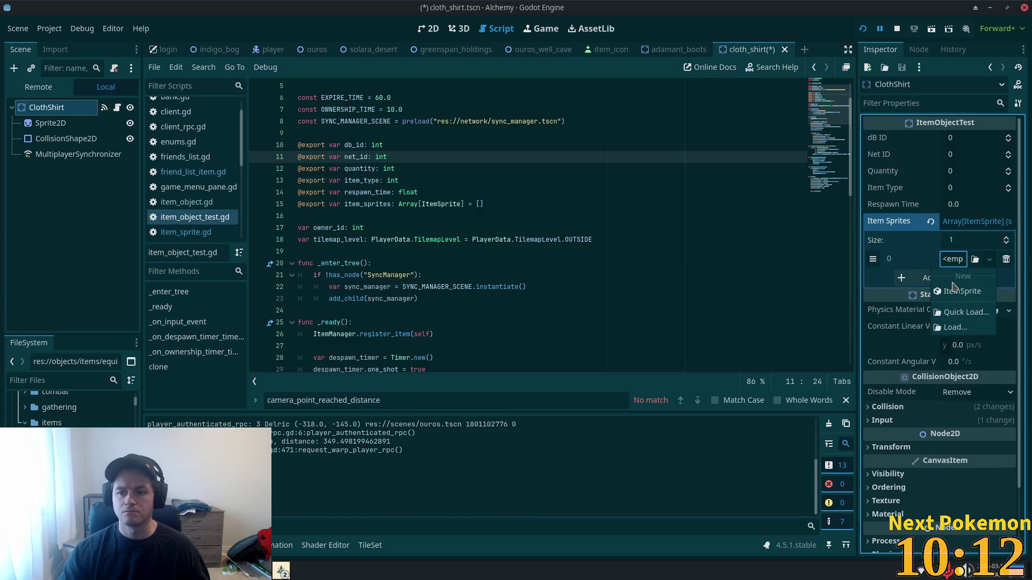
left_click(956, 289)
- Expand the new ItemSprite resource in the Inspector to inspect its properties
left_click(949, 262)
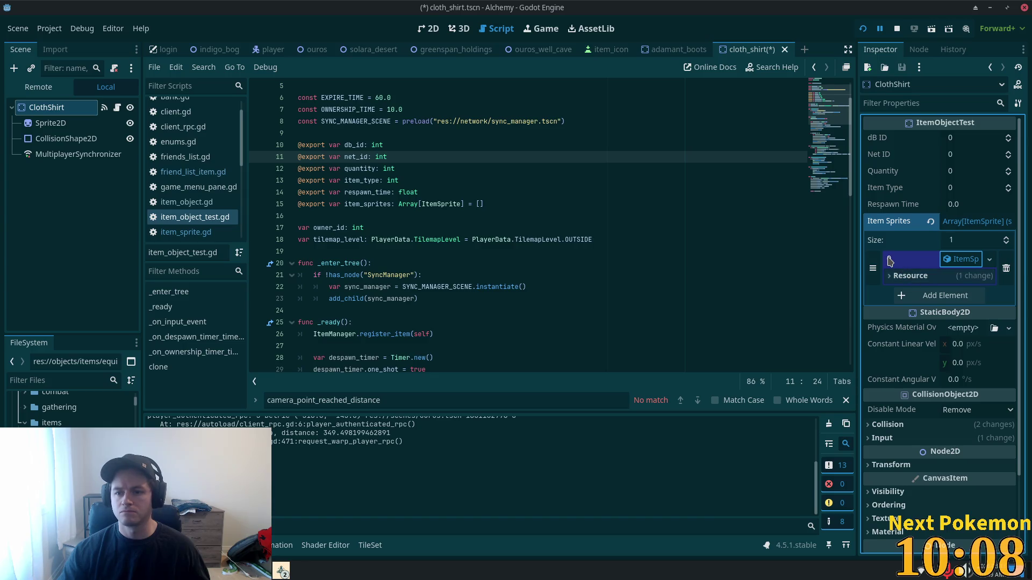
left_click(989, 260)
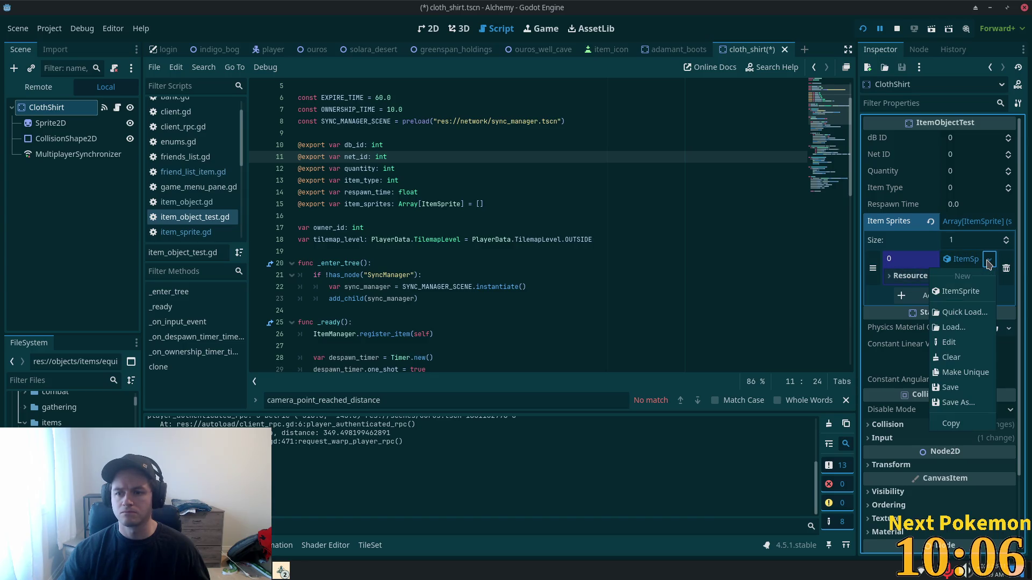
left_click(908, 276)
left_click(909, 275)
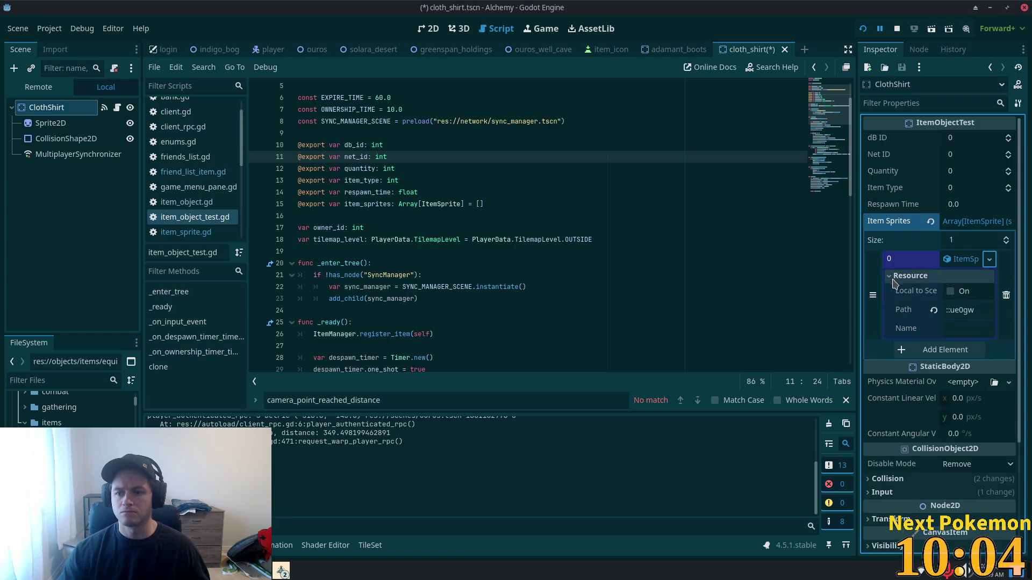
left_click(954, 260)
left_click(953, 262)
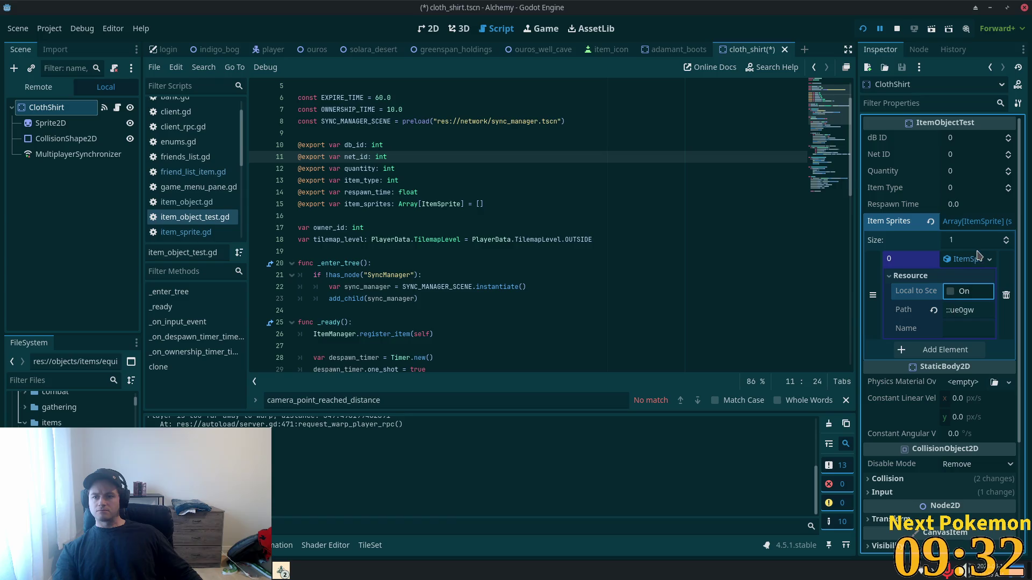
left_click(973, 260)
- Inspect the ItemSprite element, then open item_sprite.gd in the script editor
right_click(971, 266)
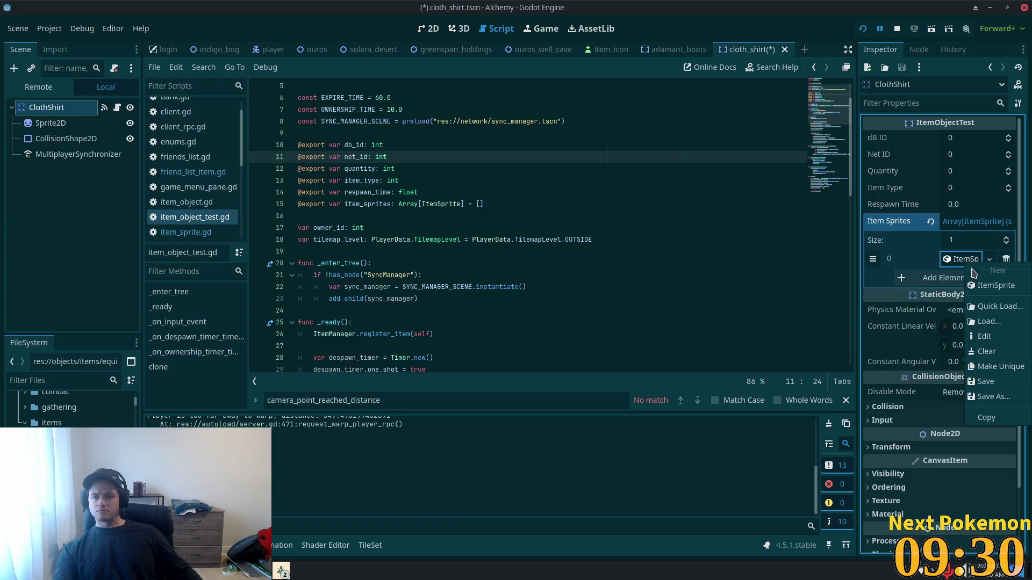
key("Escape")
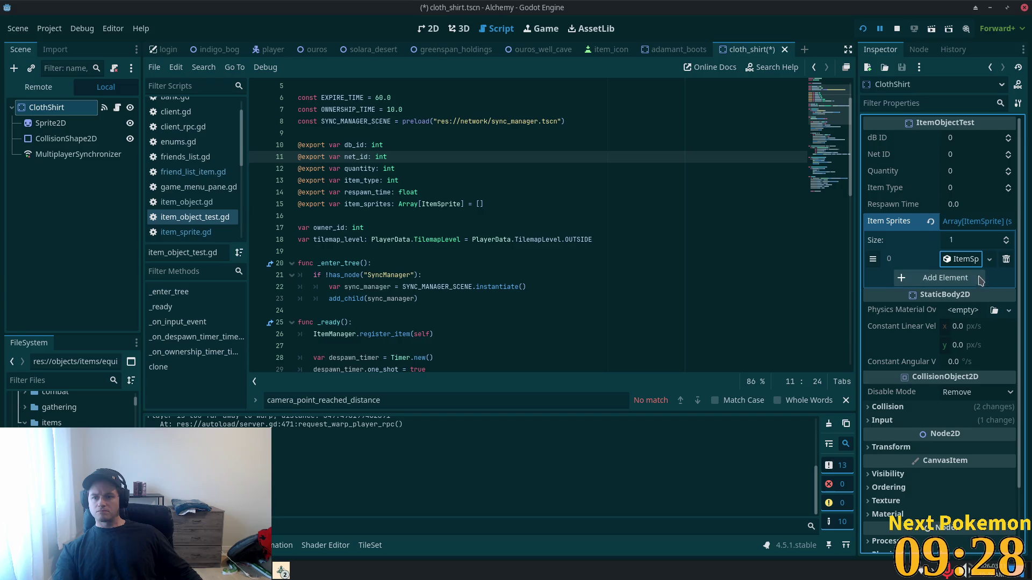
left_click(990, 262)
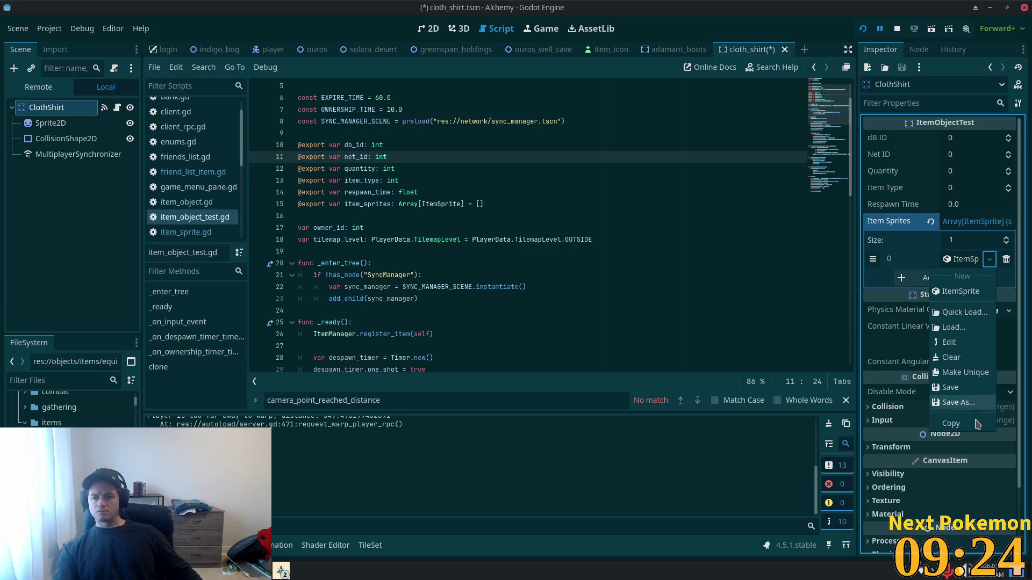
left_click(962, 262)
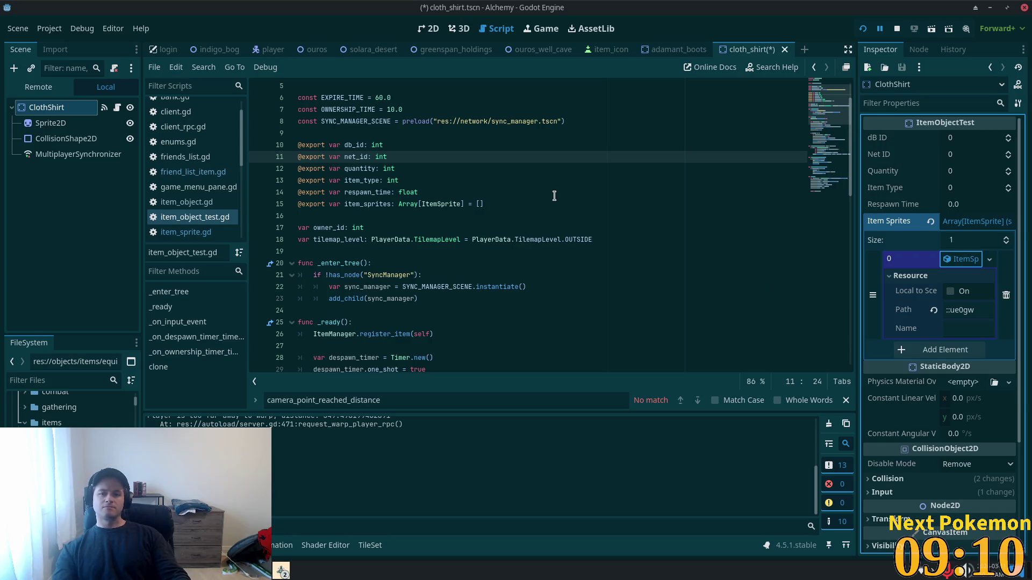
left_click(536, 194)
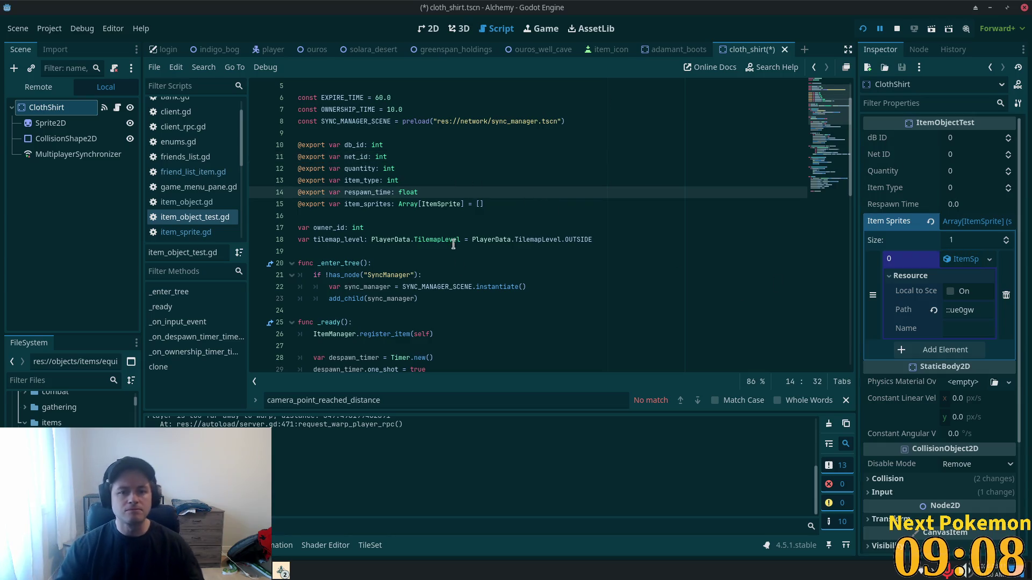
left_click(452, 205, "ctrl")
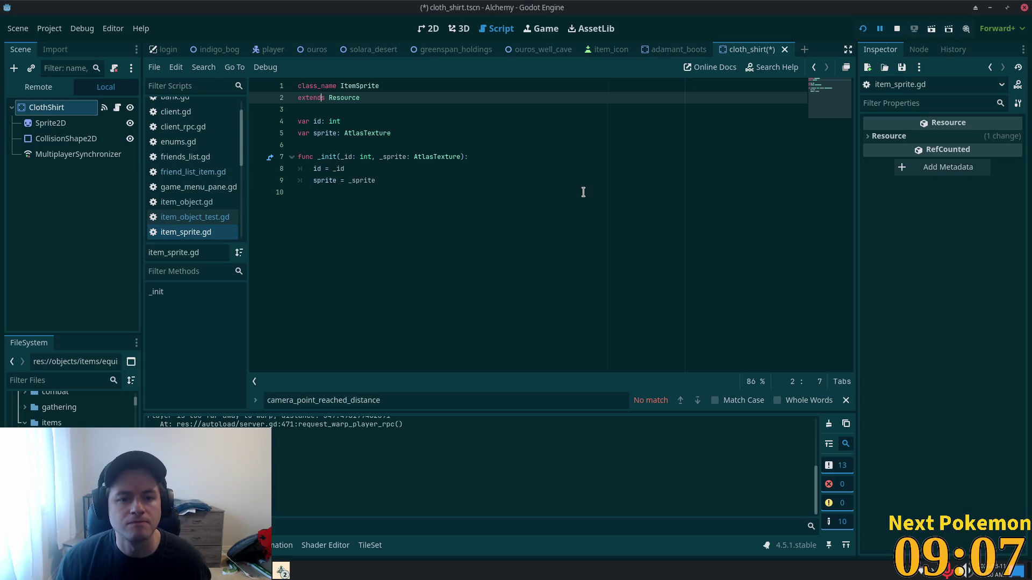
left_click(305, 122)
key("Left")
type("@ex")
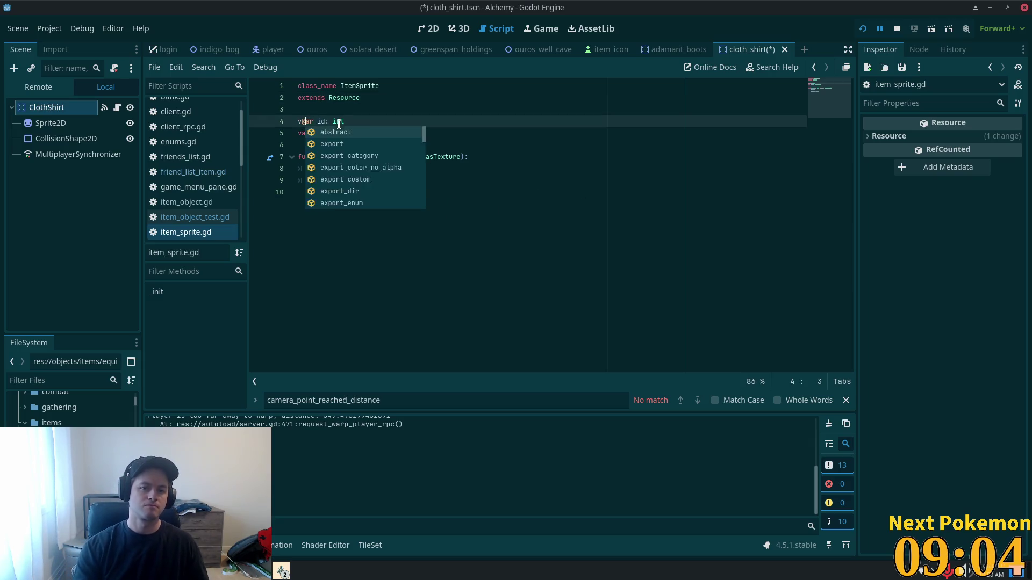
type("port")
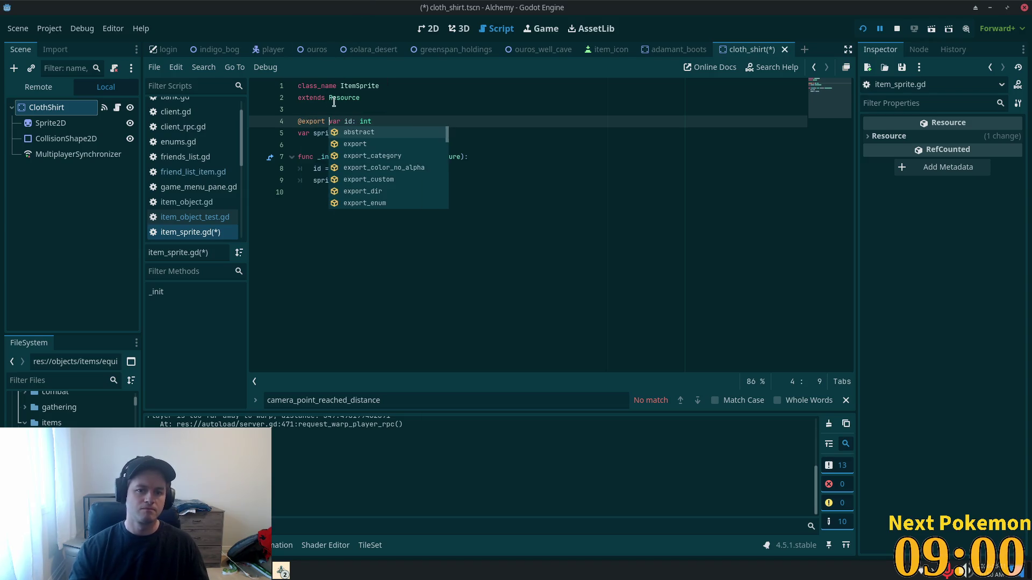
key("Escape")
key("Down")
key("Home")
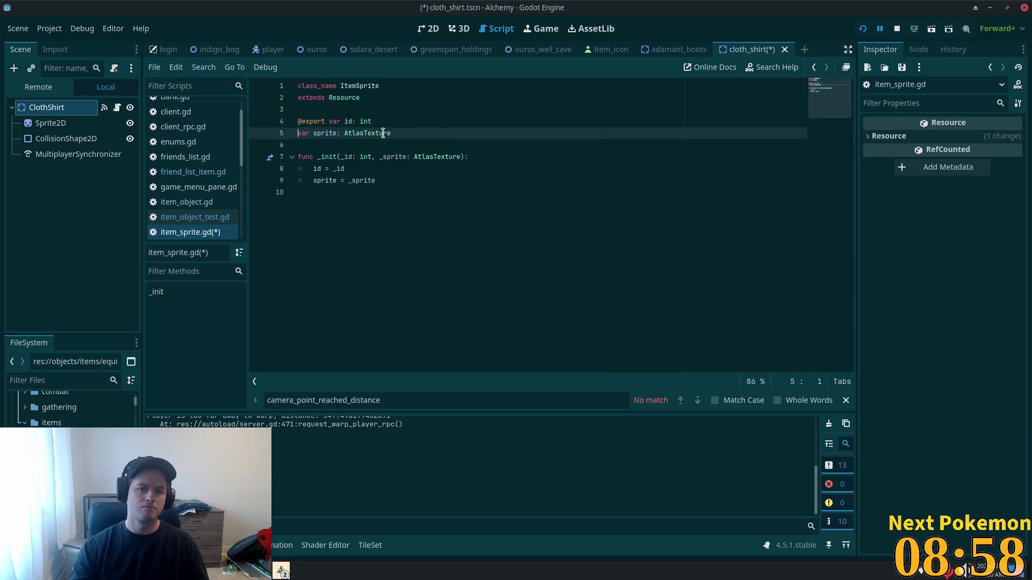
type("@export")
key("ctrl+s")
left_click(45, 109)
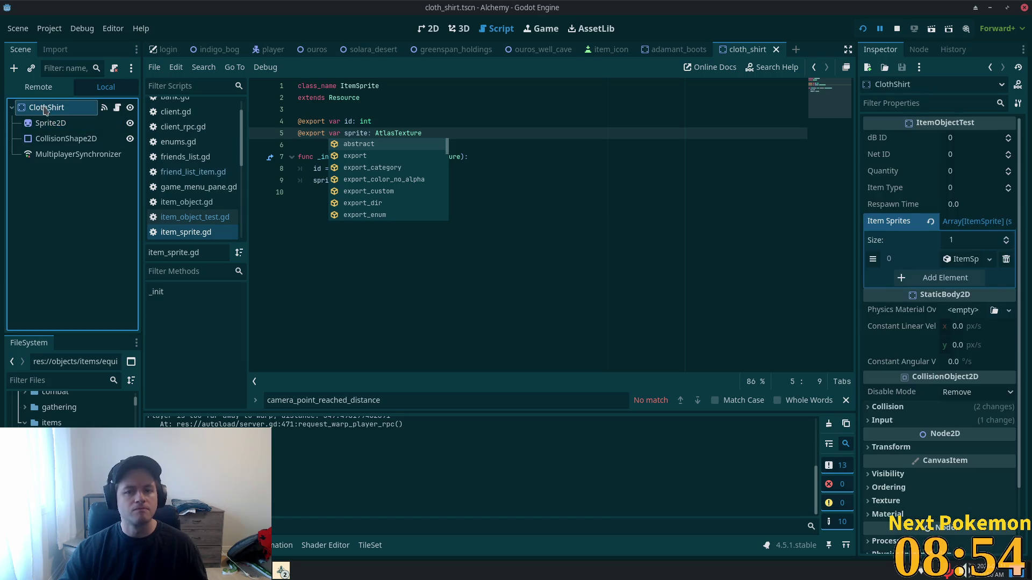
- Expand ClothShirt's first Item Sprites entry and enter 104 as its ID
left_click(974, 259)
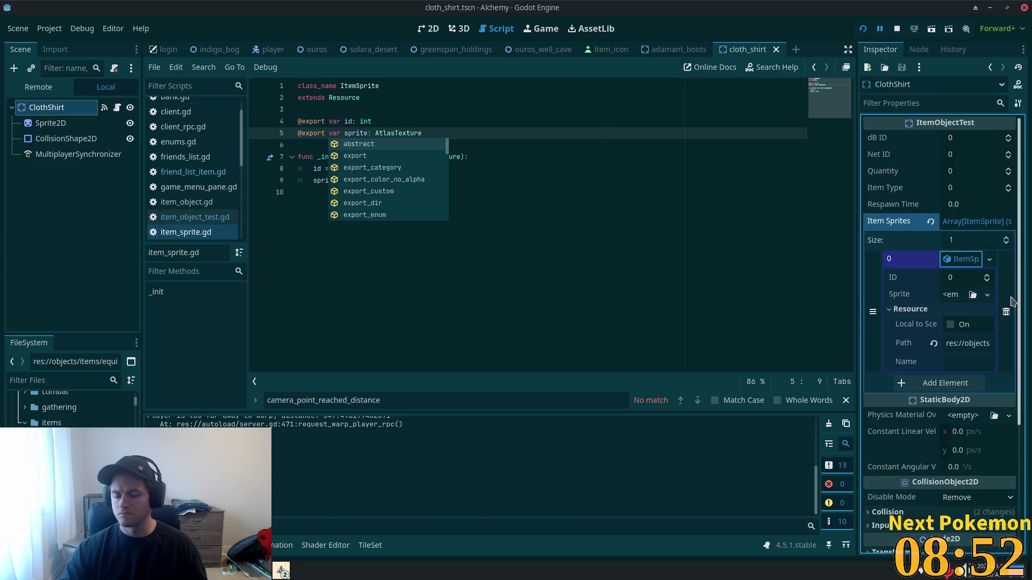
left_click(962, 283)
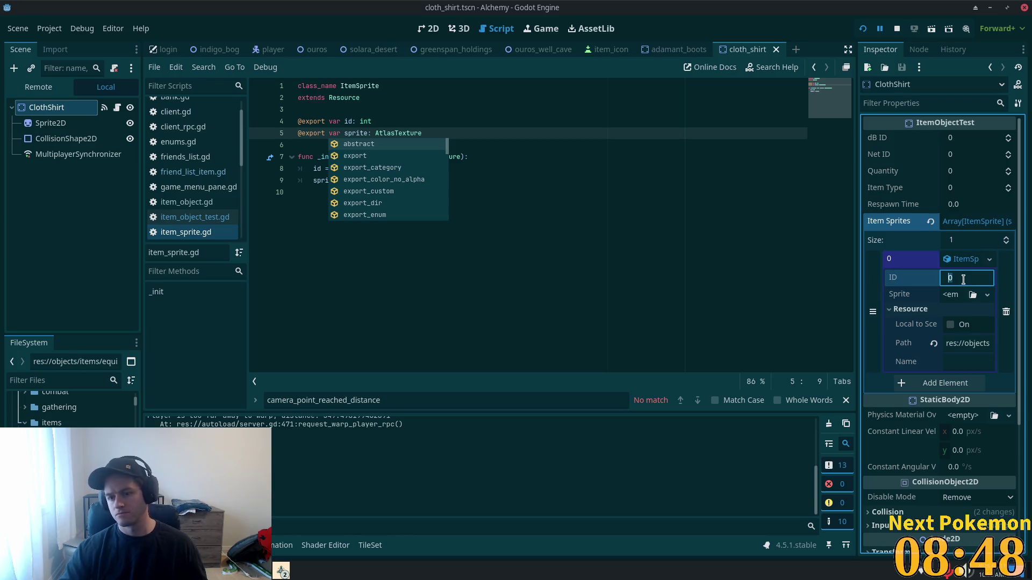
type("104")
key("BackSpace")
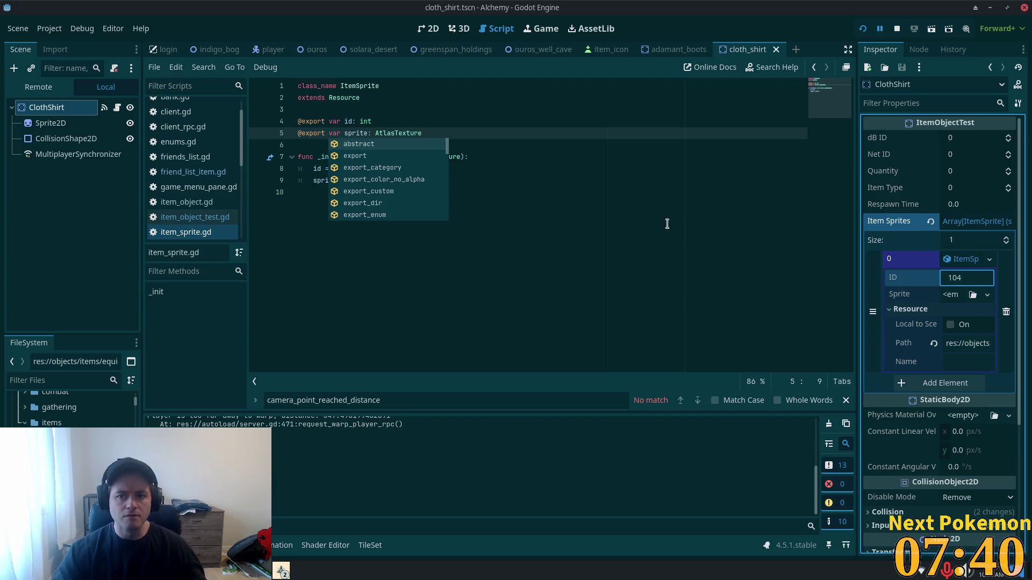
left_click(702, 86)
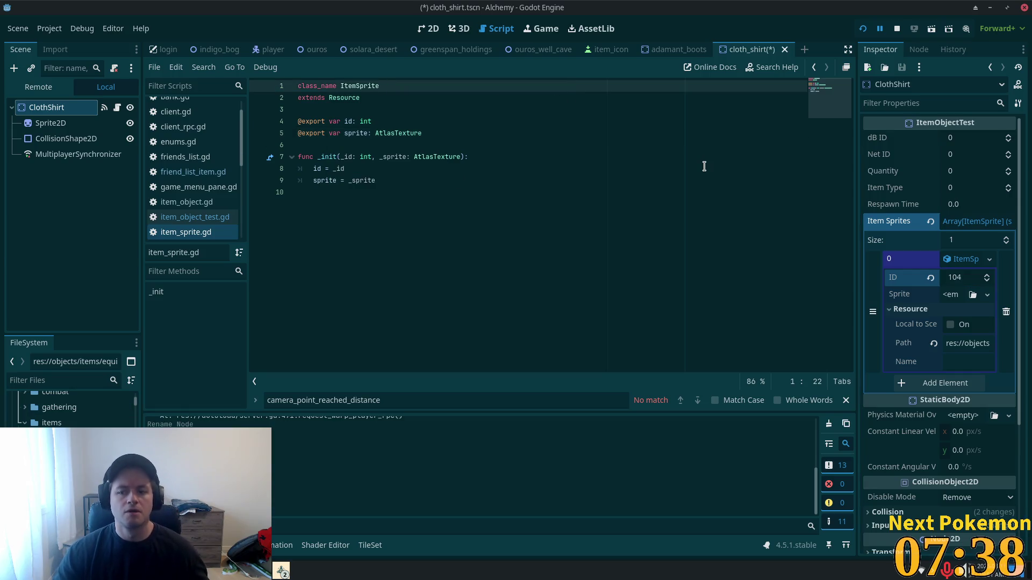
- Rename the ClothShirt root node to 'item'
scroll(80, 398, "down", 3)
scroll(81, 409, "down", 3)
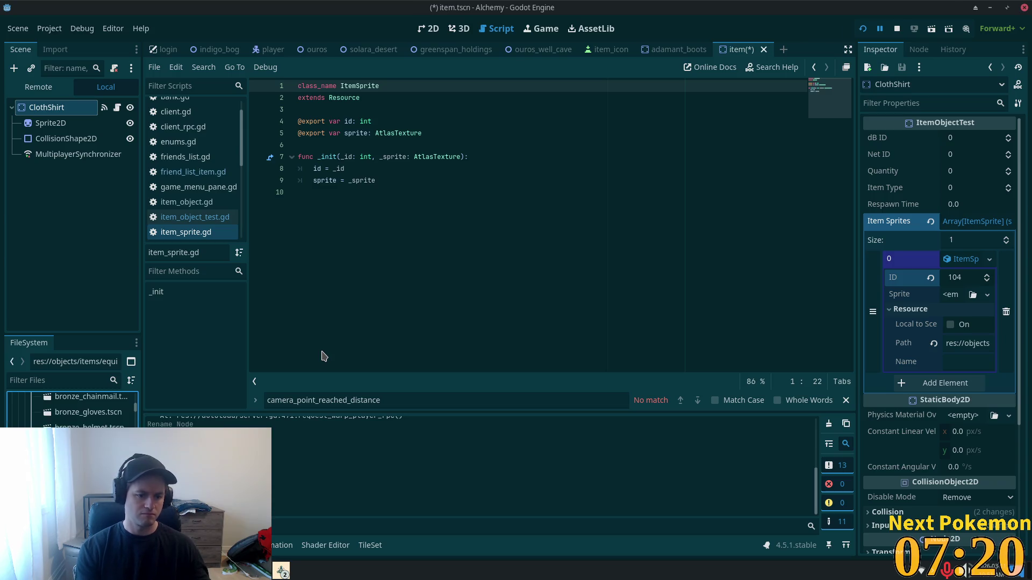
left_click(56, 109)
double_click(68, 107)
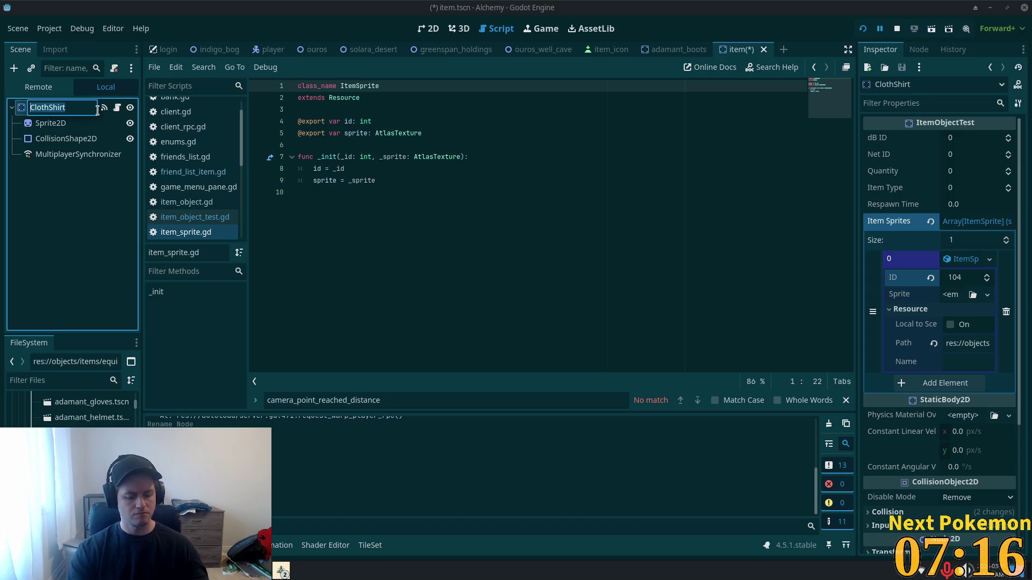
type("item")
key("Return")
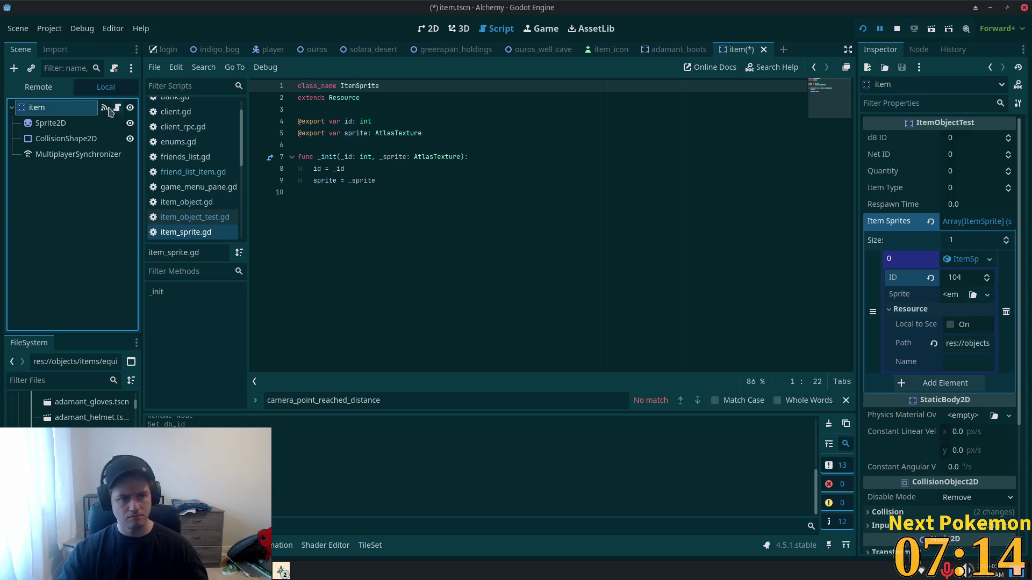
- Capitalize the root node name to 'Item' and save item.tscn
double_click(56, 112)
key("Home")
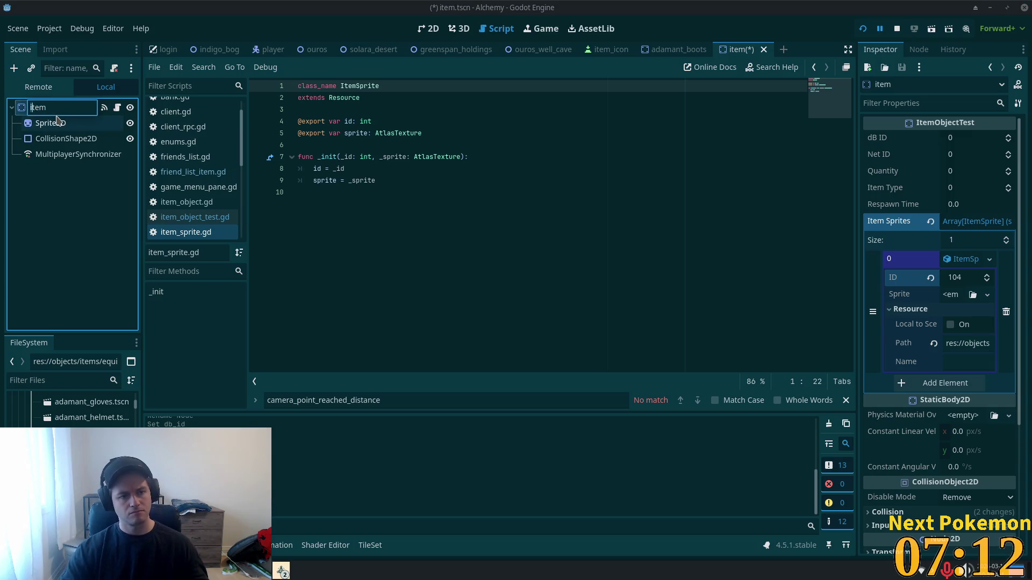
key("Delete")
type("I")
key("Return")
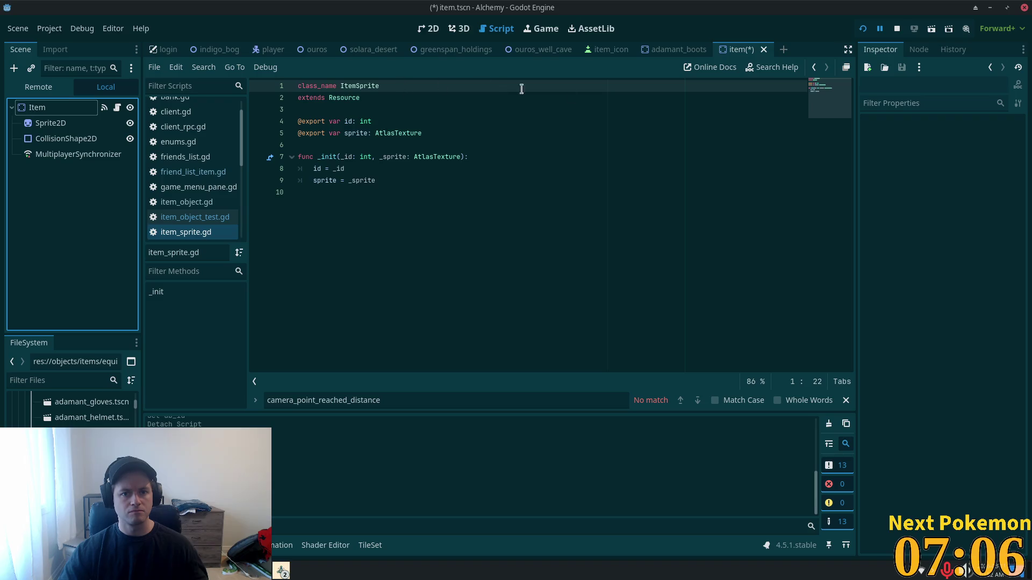
key("ctrl+s")
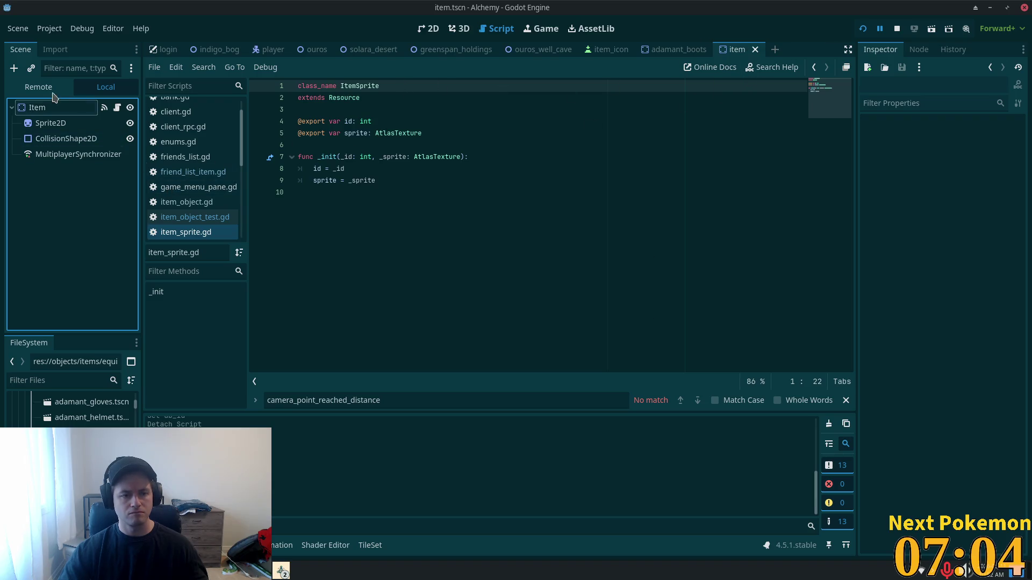
left_click(37, 107)
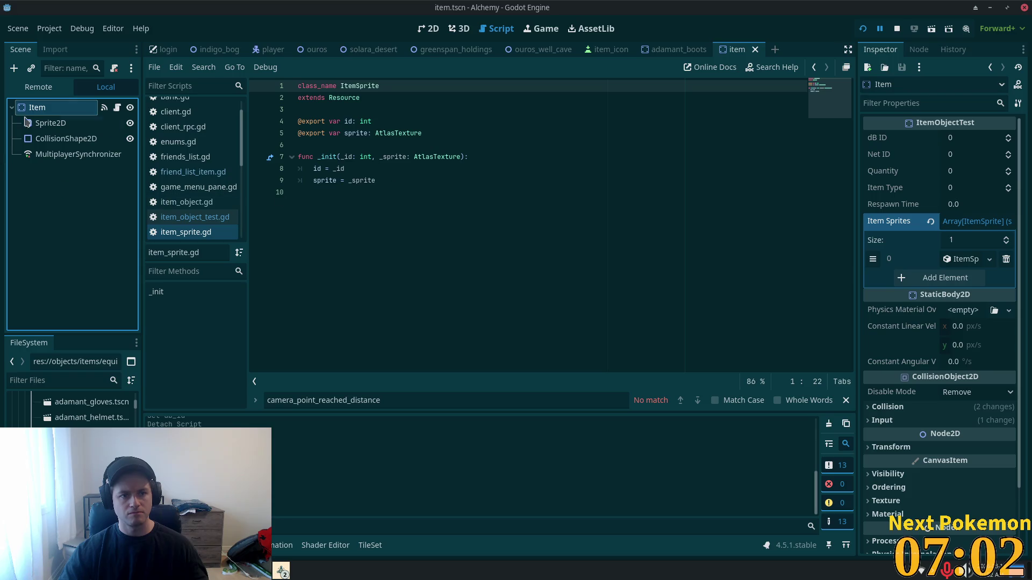
- Give the first item sprite a new AtlasTexture with the shirt texture sheet as its atlas
left_click(962, 260)
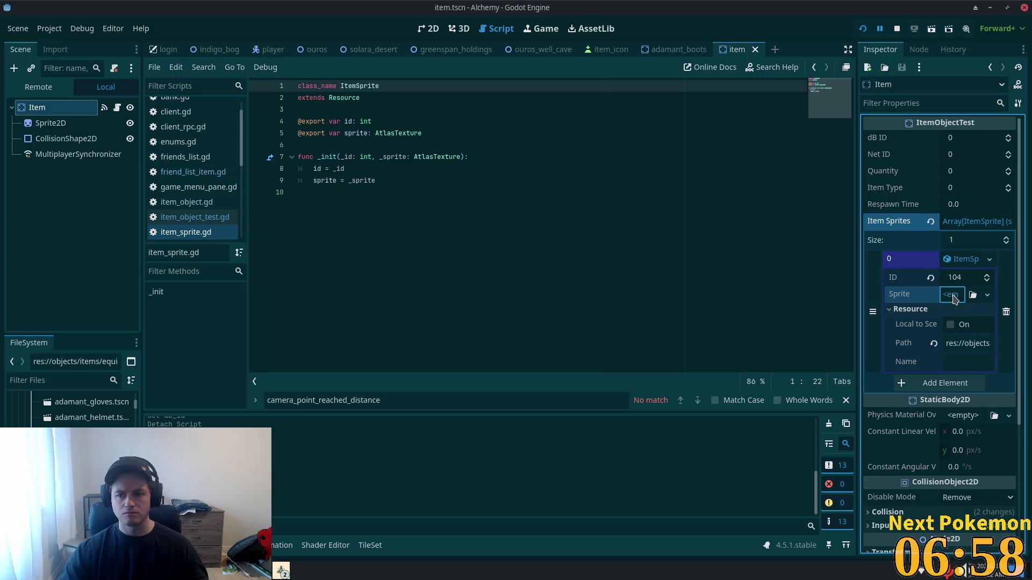
left_click(956, 296)
left_click(962, 329)
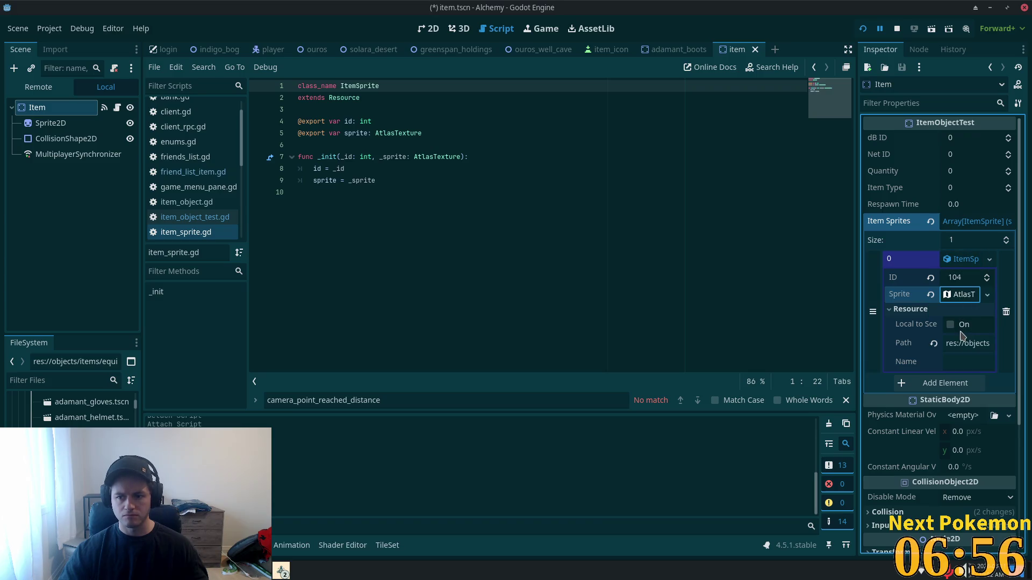
left_click(963, 296)
left_click(51, 380)
type("s")
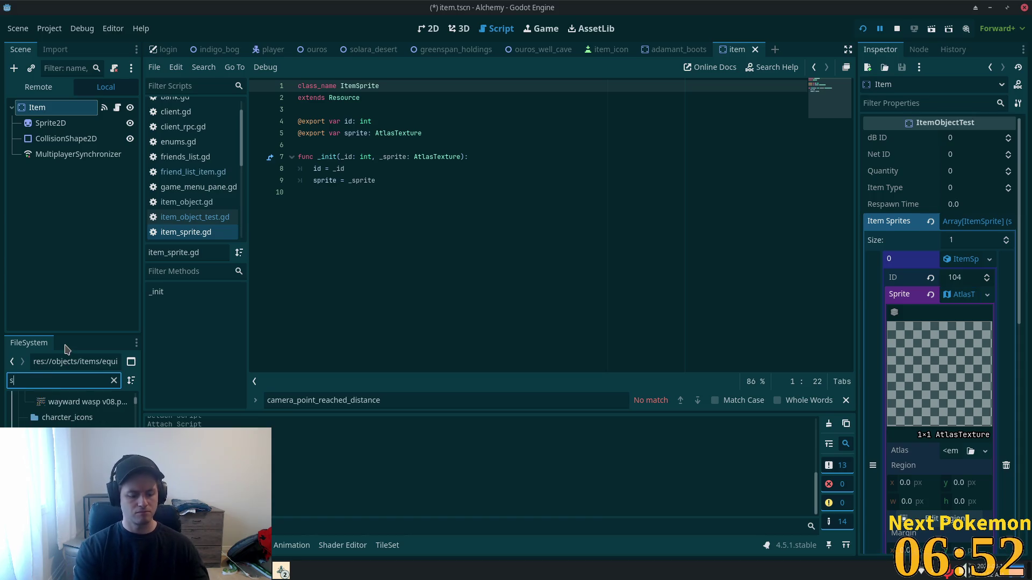
type("hirt")
mouse_move(64, 462)
left_mouse_down()
mouse_move(516, 376)
mouse_move(979, 421)
mouse_move(956, 452)
left_mouse_up()
- Select the 14×8 shirt region at x 25, y 26 in the region editor
left_click(941, 536)
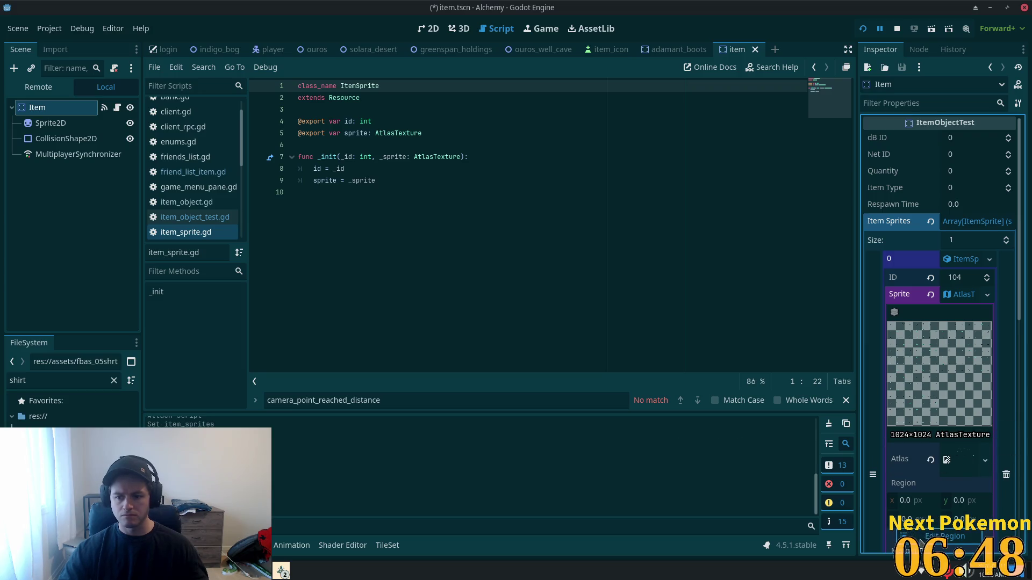
left_click_drag(555, 409, 323, 407)
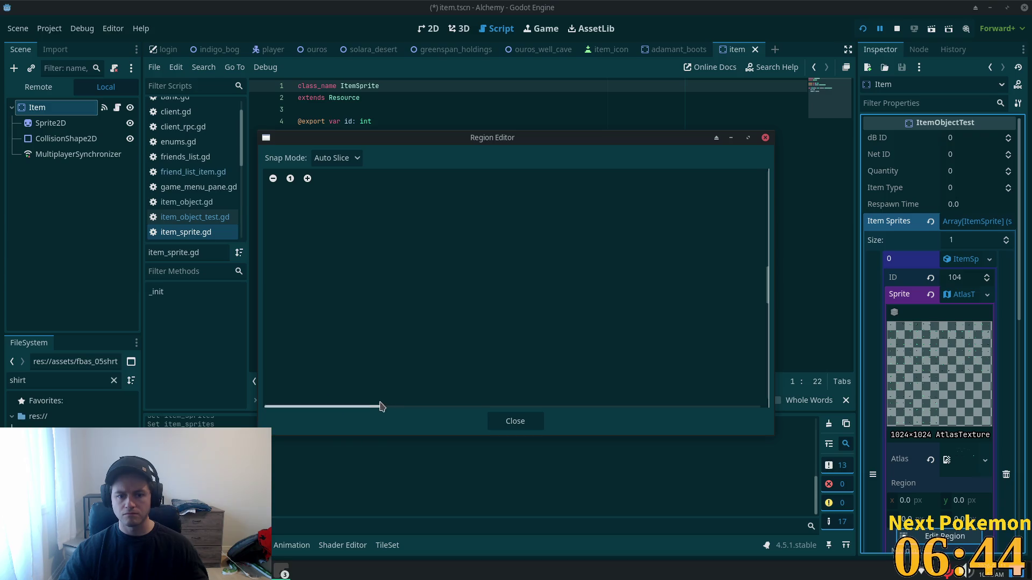
mouse_move(361, 412)
left_mouse_down()
mouse_move(476, 402)
mouse_move(419, 410)
left_mouse_up()
scroll(444, 313, "up", 1)
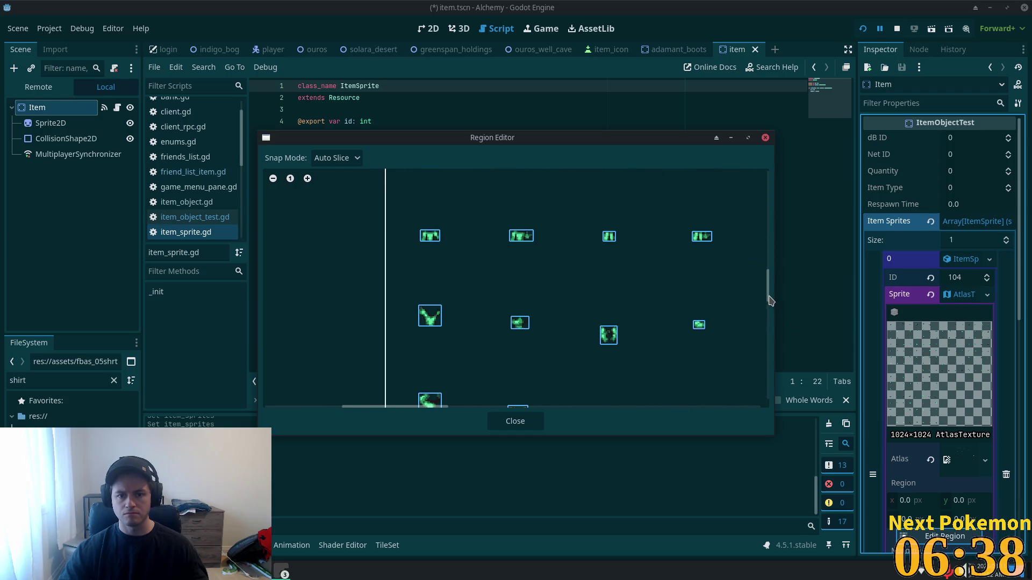
left_click_drag(772, 283, 768, 198)
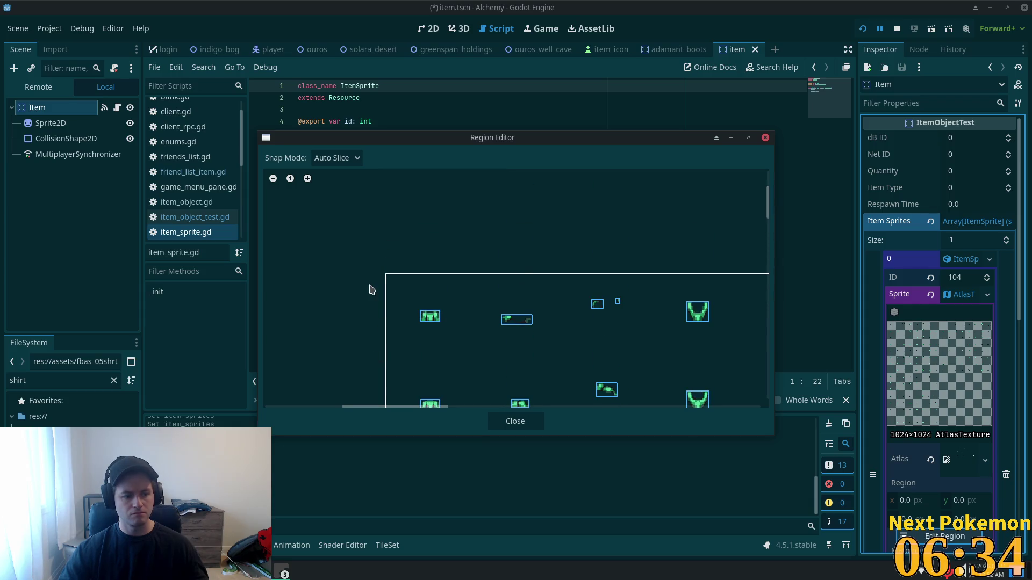
left_click(429, 316)
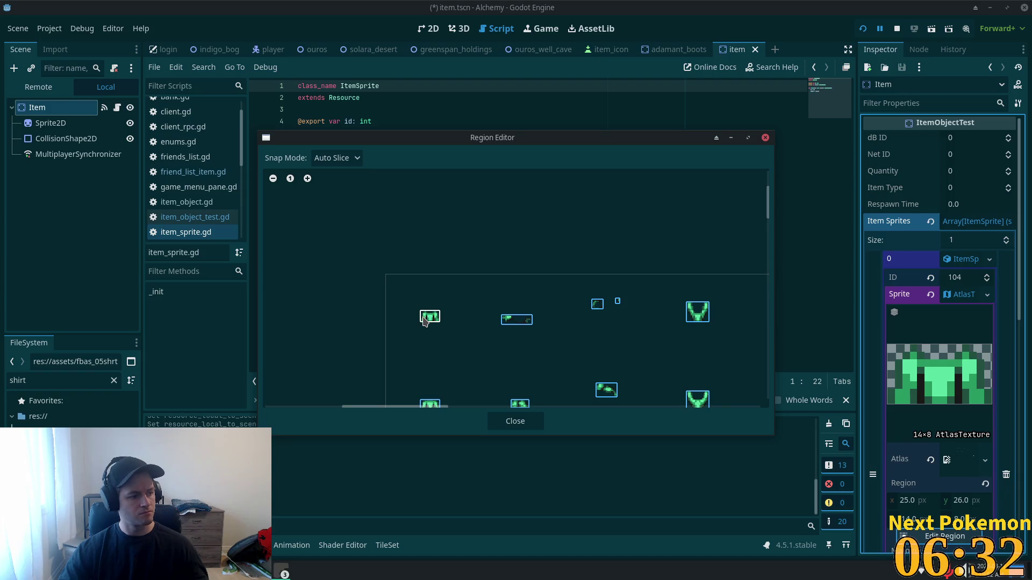
left_click(515, 421)
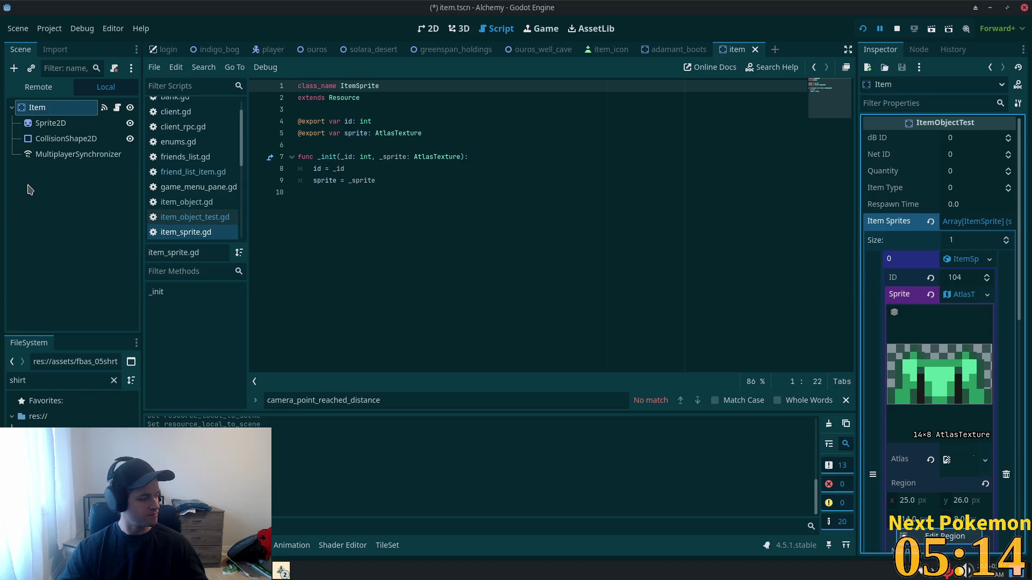
- Save the item scene with its ID 104 sprite entry
left_click(518, 156)
key("ctrl+s")
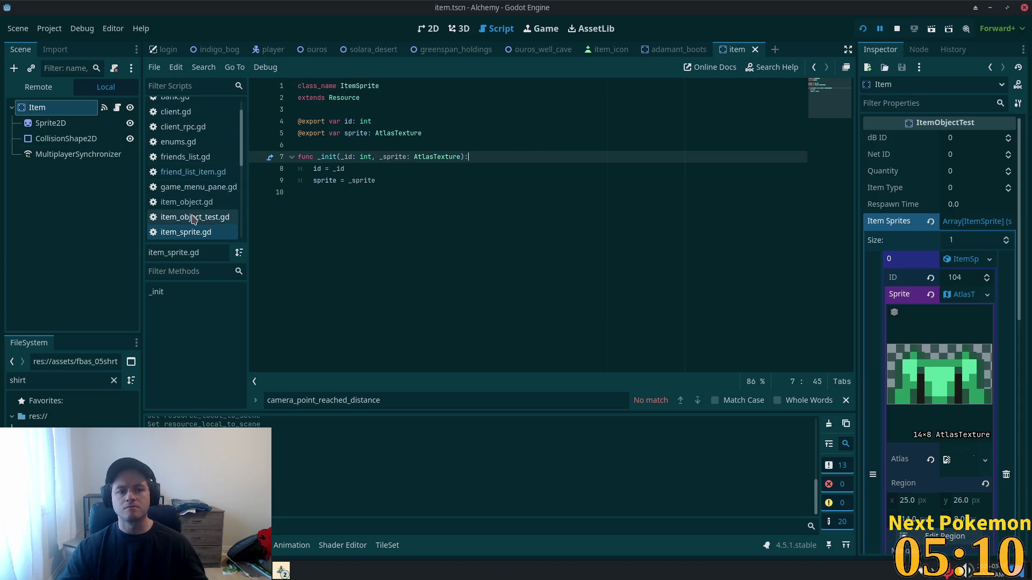
left_click(186, 218)
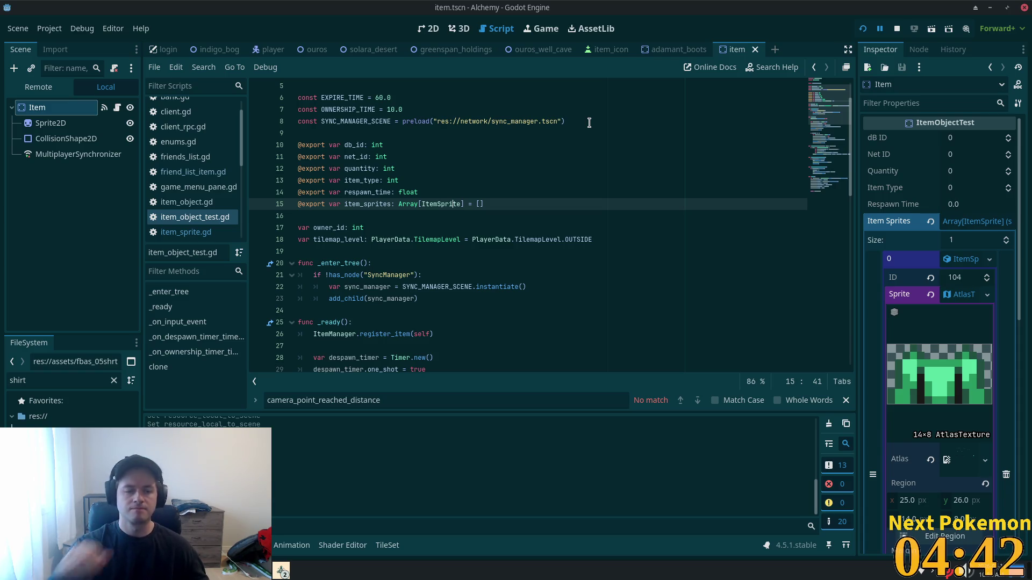
- Select the Item scene's Sprite2D node to view its properties
left_click(63, 125)
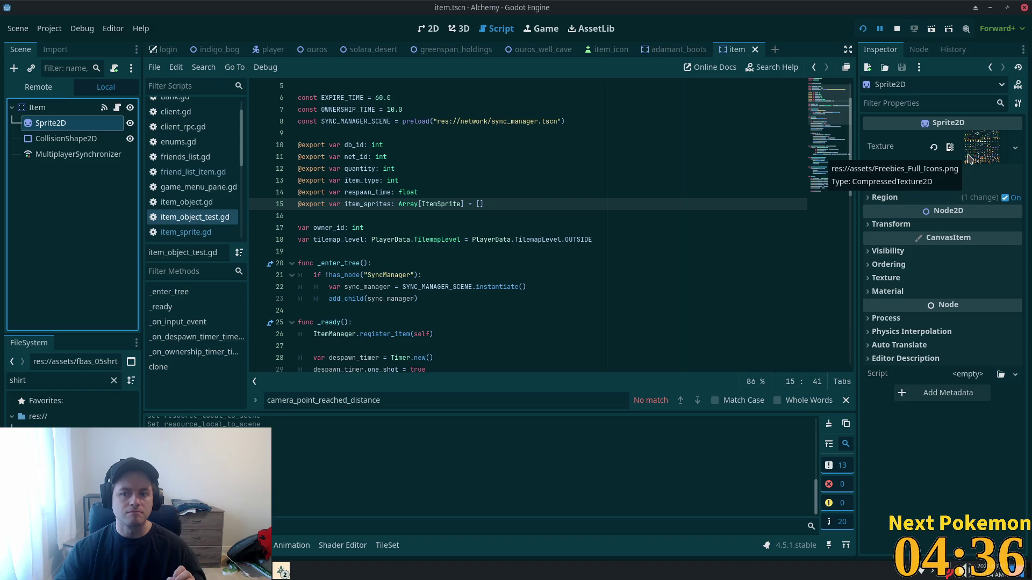
- Look over the Sprite2D texture options without changes, then reselect the Item node
left_click(1016, 148)
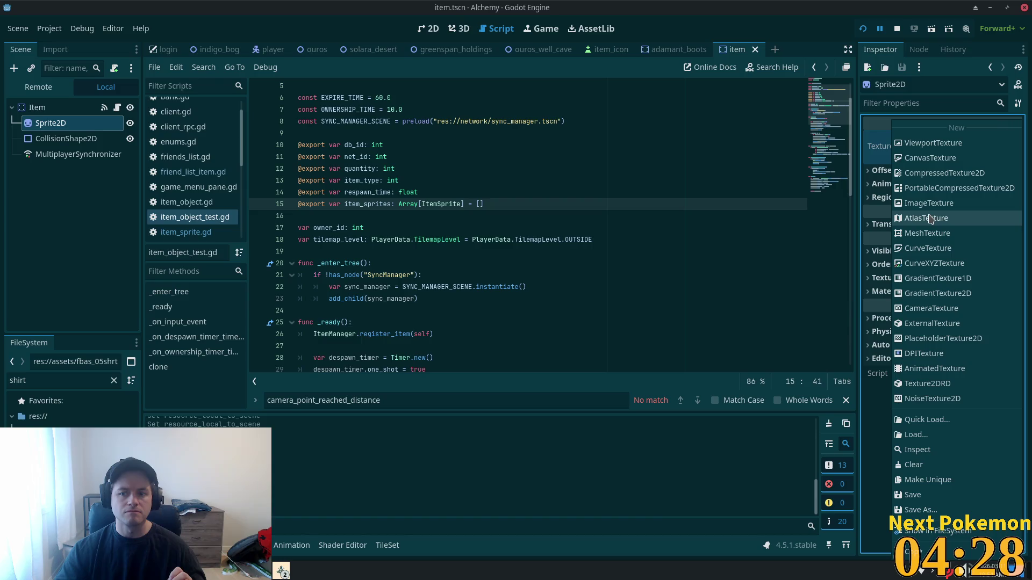
left_click(886, 508)
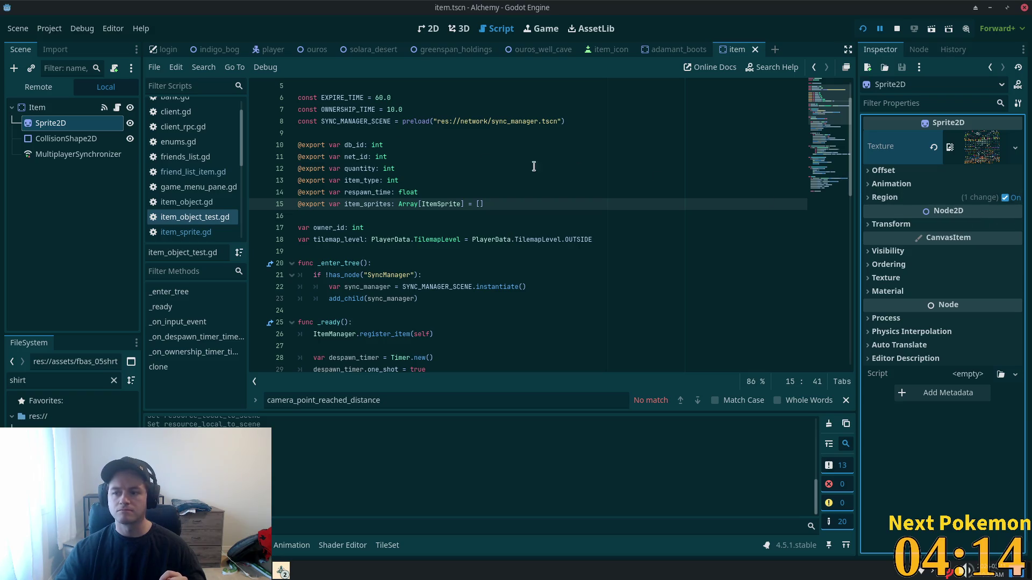
left_click(52, 110)
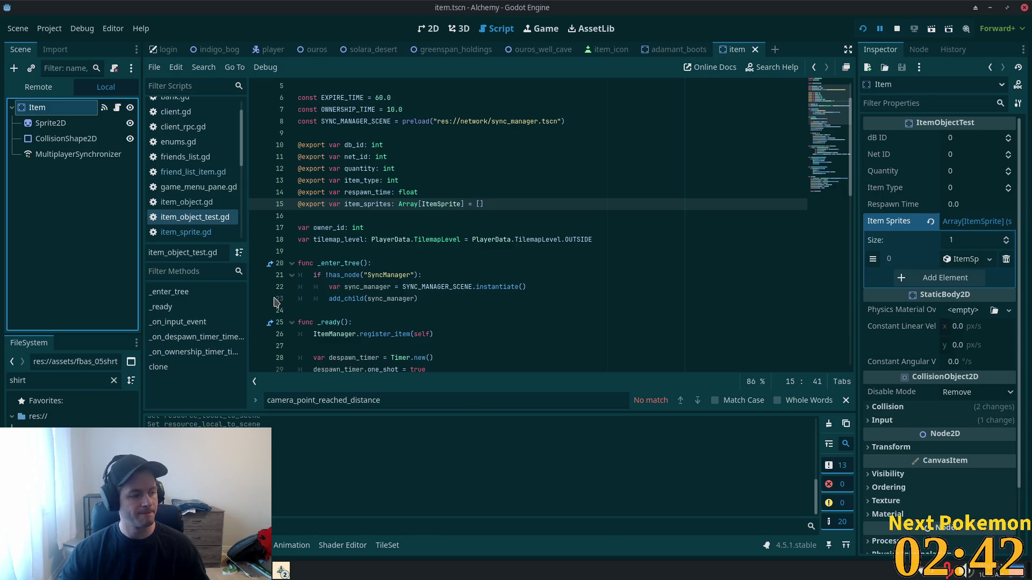
left_click(355, 150)
left_click(360, 204)
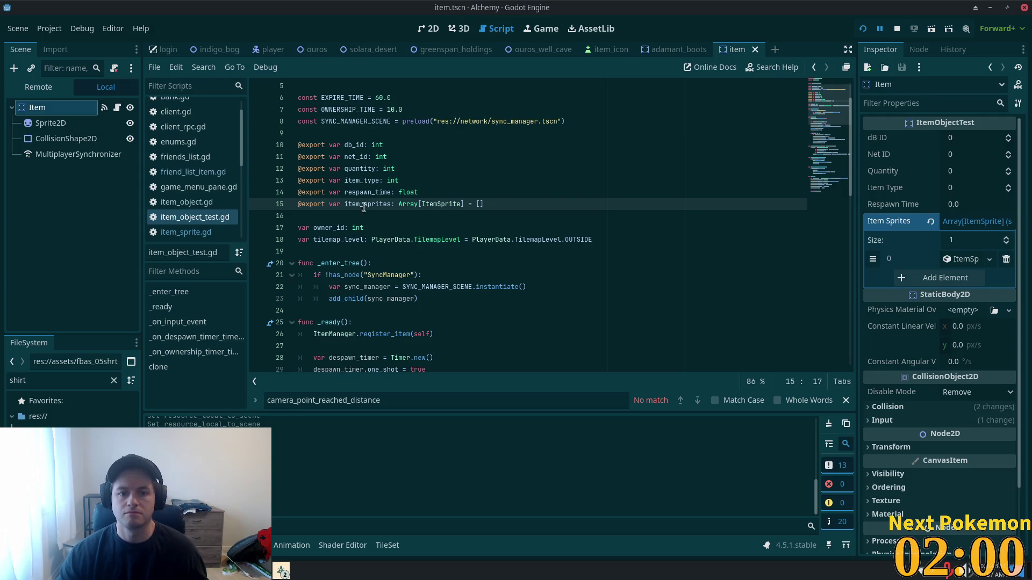
left_click(400, 194)
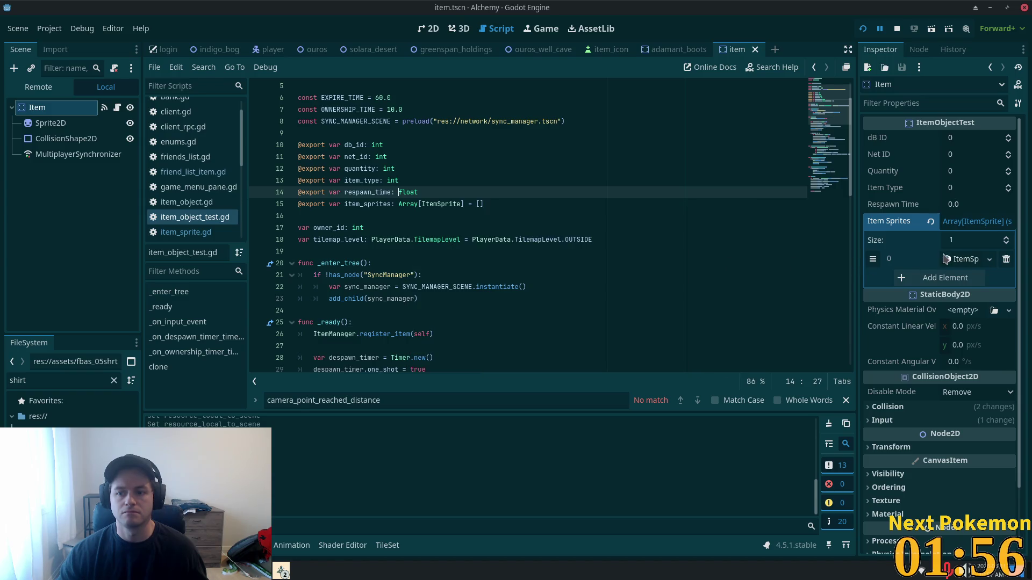
left_click(960, 261)
left_click(957, 264)
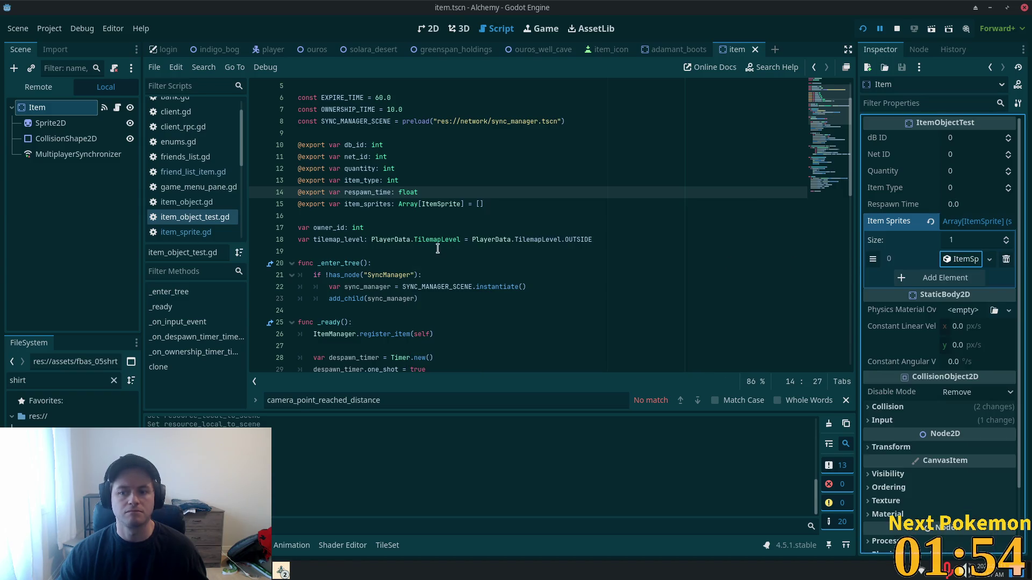
left_click(957, 263)
- Add a second New ItemSprite entry to Item Sprites with ID 105
left_click(957, 262)
left_click(957, 263)
left_click(957, 262)
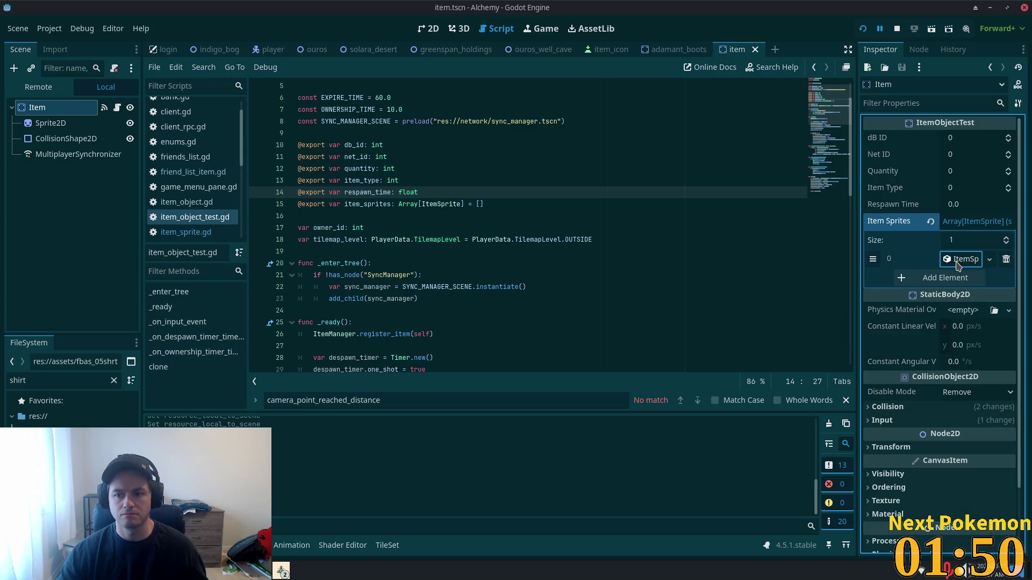
left_click(951, 278)
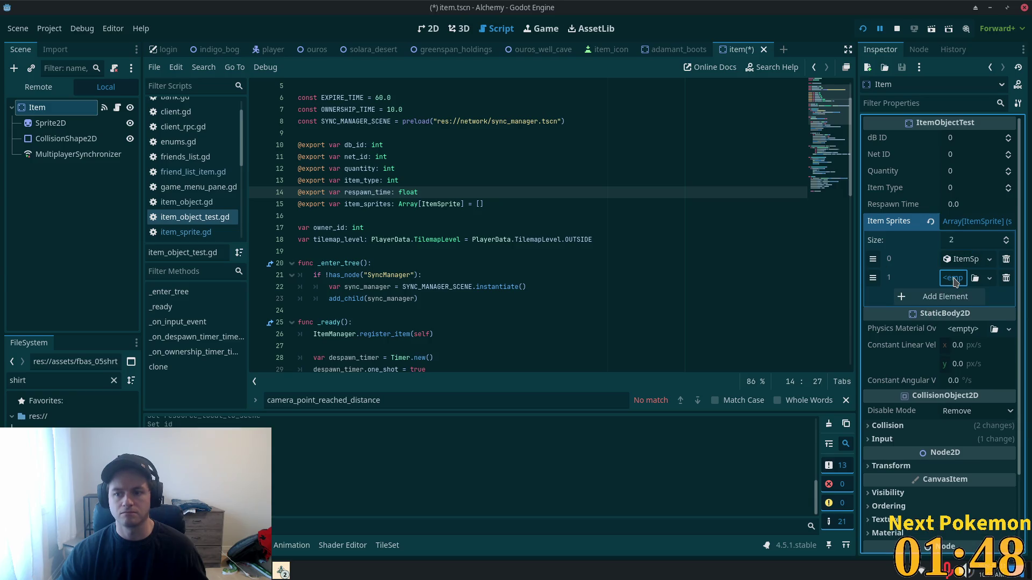
left_click(951, 278)
left_click(952, 315)
left_click(954, 296)
type("105")
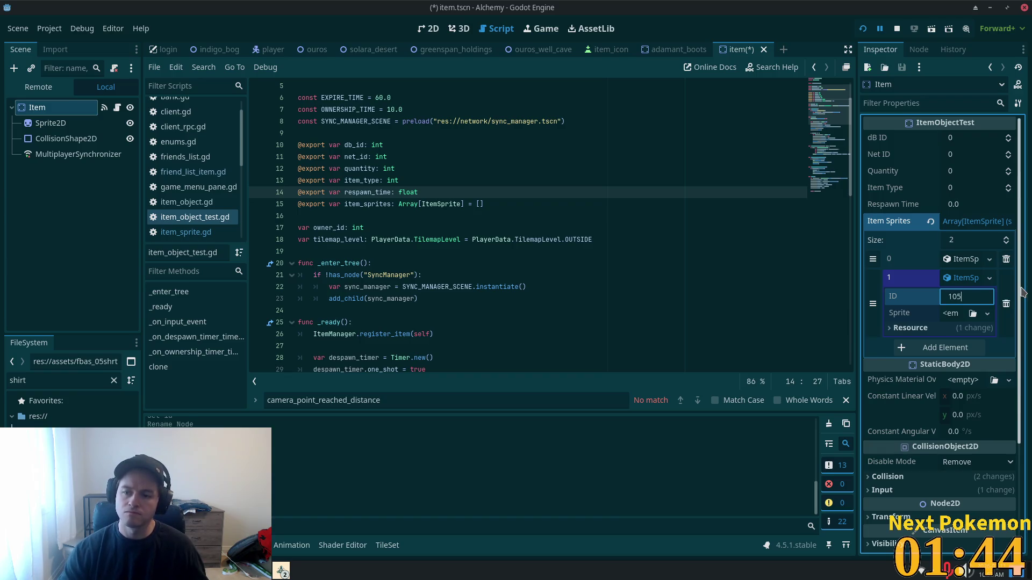
key("Return")
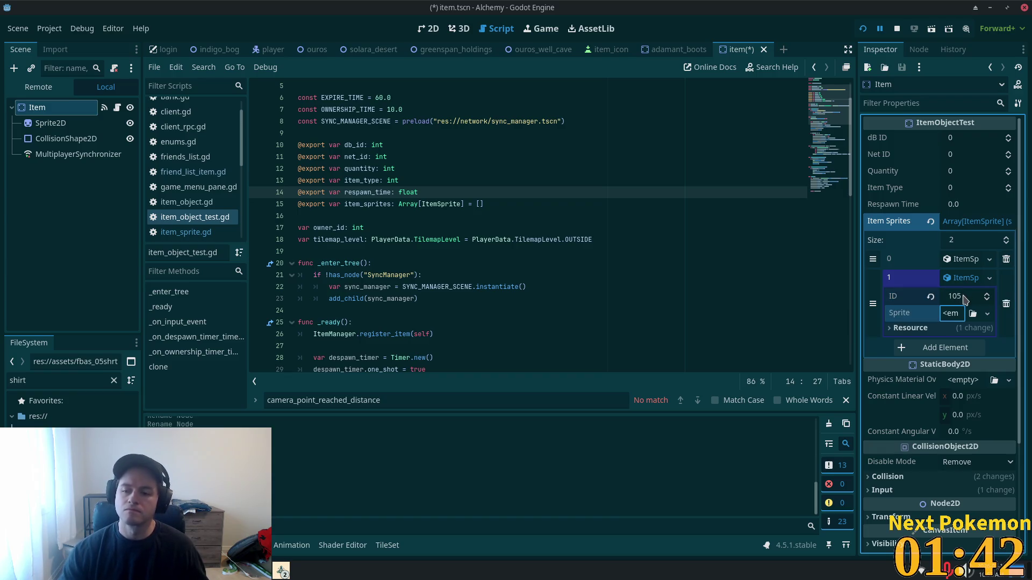
- Give the second entry a new AtlasTexture sprite and search FileSystem for 'pants'
left_click(952, 317)
left_click(968, 348)
left_click(964, 317)
left_click(70, 379)
key("ctrl+a")
type("pant")
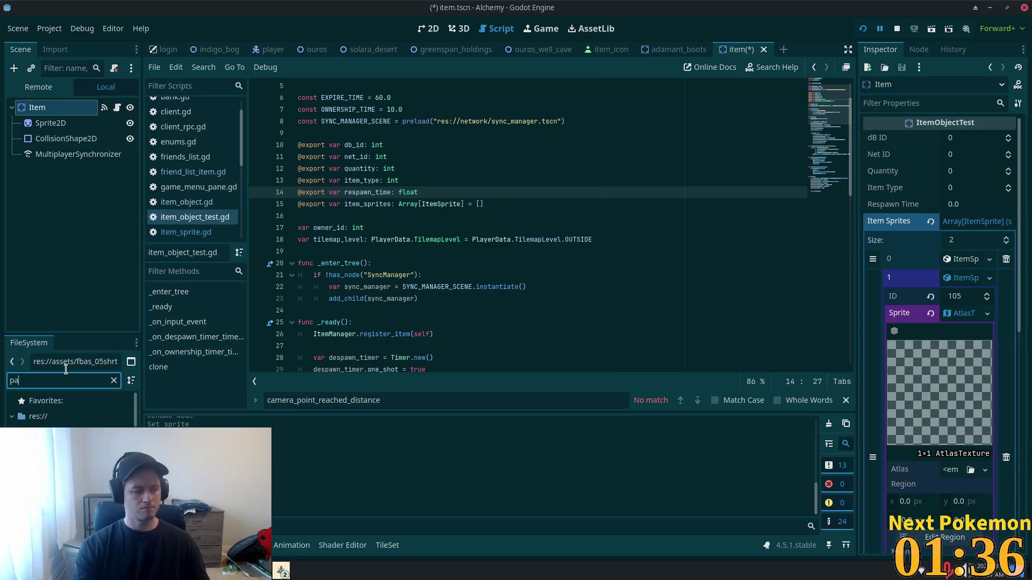
type("s")
- Use the pants sheet as the atlas, select the 9×8 pants icon region, and save
mouse_move(65, 462)
left_mouse_down()
mouse_move(950, 484)
mouse_move(951, 471)
left_mouse_up()
scroll(950, 471, "down", 5)
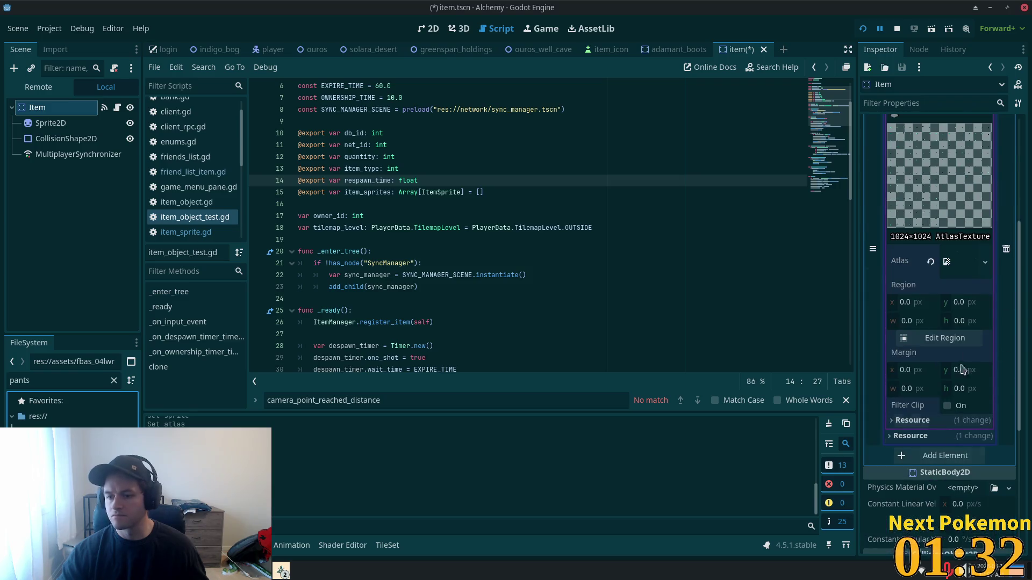
left_click(949, 337)
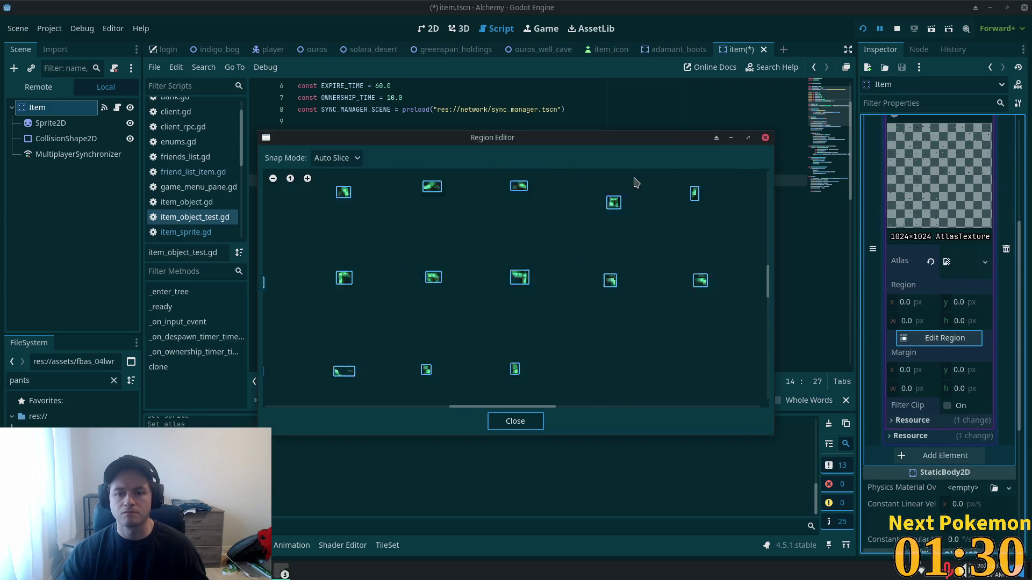
scroll(419, 209, "down", 2)
scroll(586, 288, "up", 5)
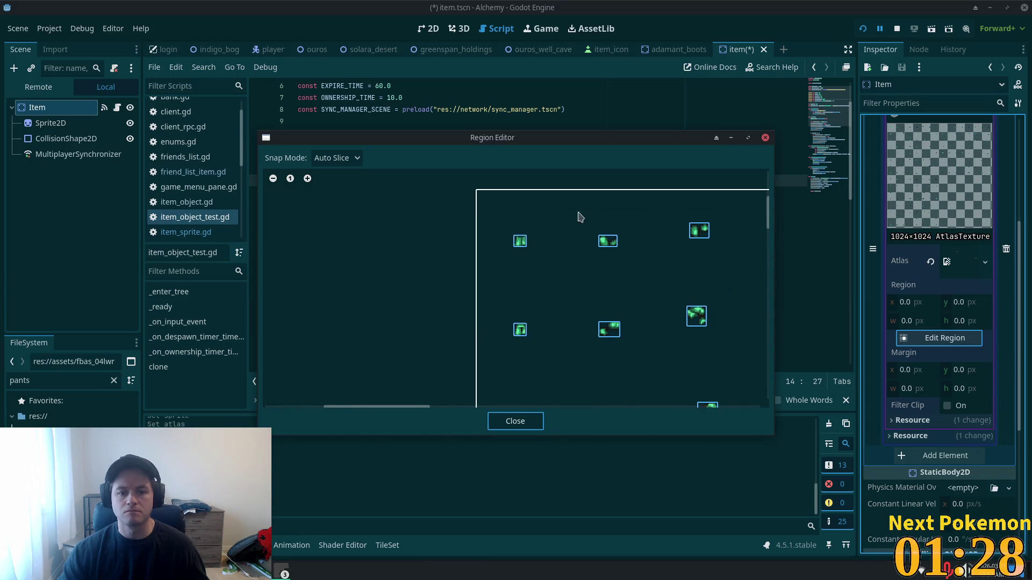
left_click(516, 246)
left_click(515, 422)
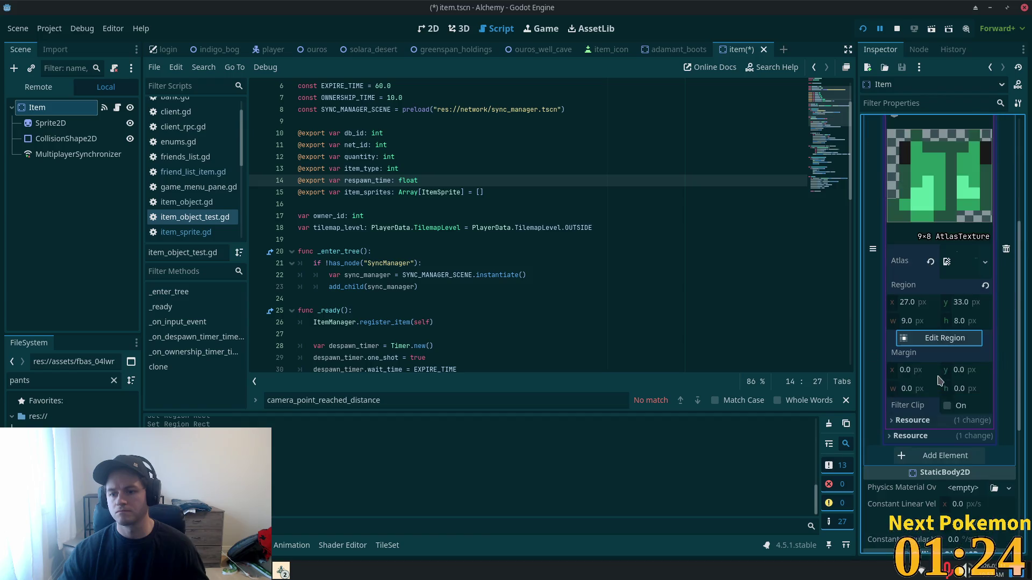
scroll(944, 465, "up", 5)
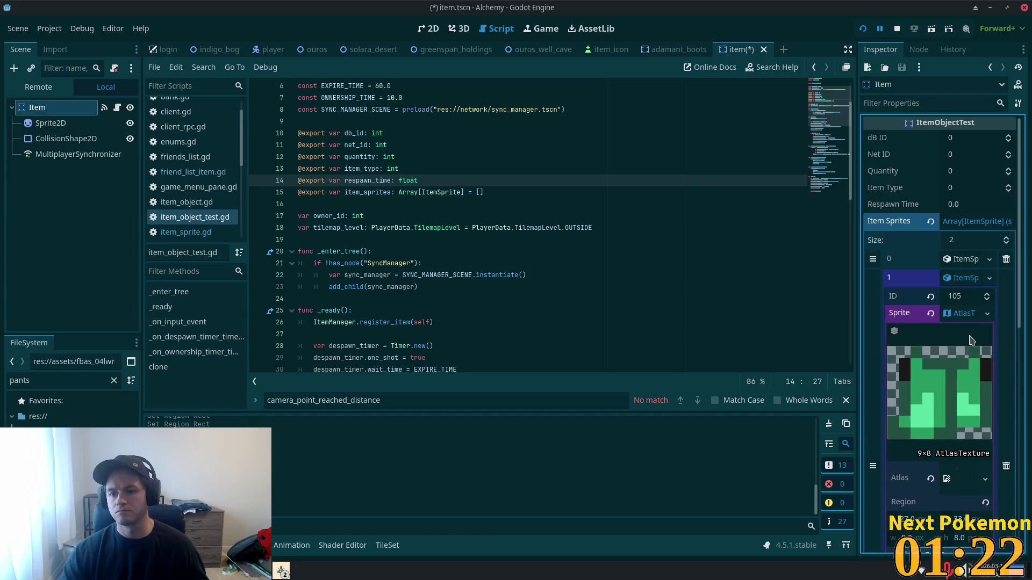
left_click(957, 278)
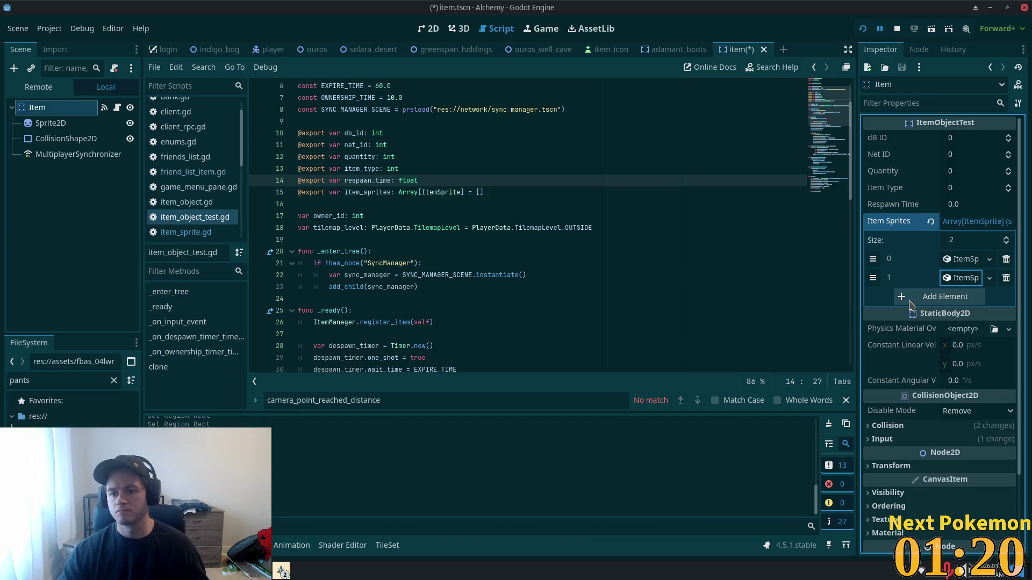
key("ctrl+s")
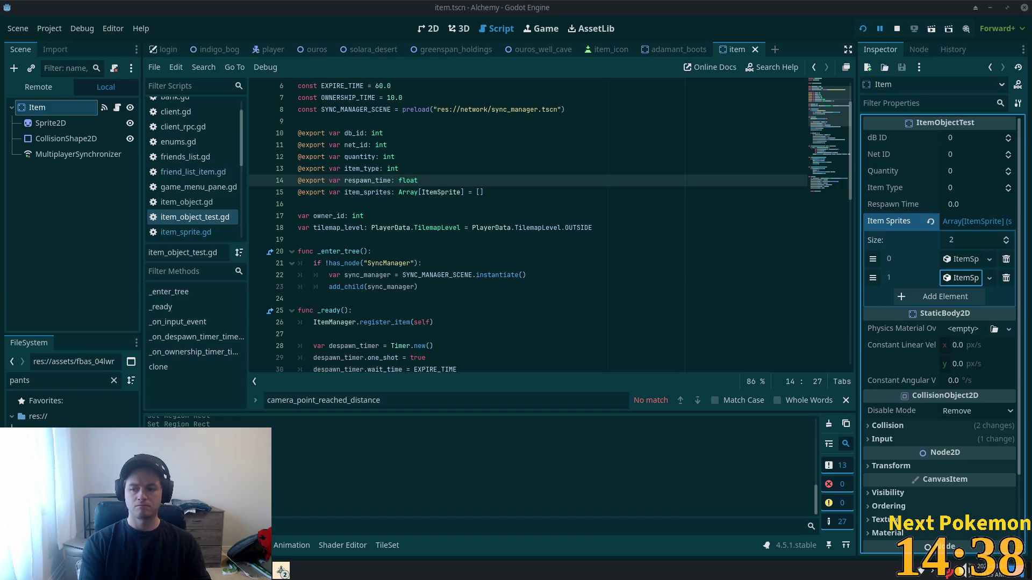
- Bring up the taskbar list of open browser windows
right_click(242, 571)
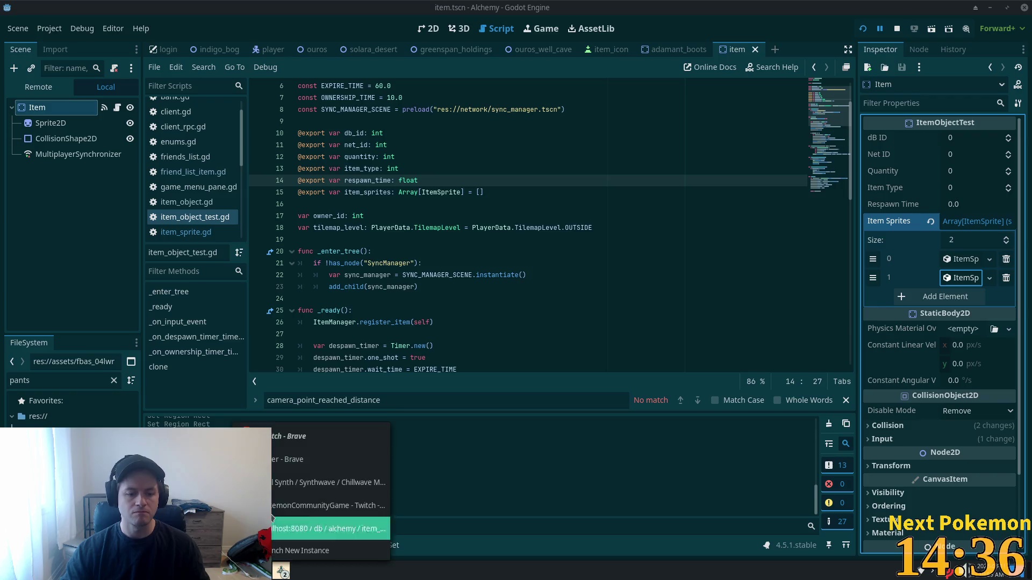
- Check the PokemonCommunityGame shop and Cipher Ball sell details without selling, then return to Godot
left_click(295, 501)
left_click(374, 127)
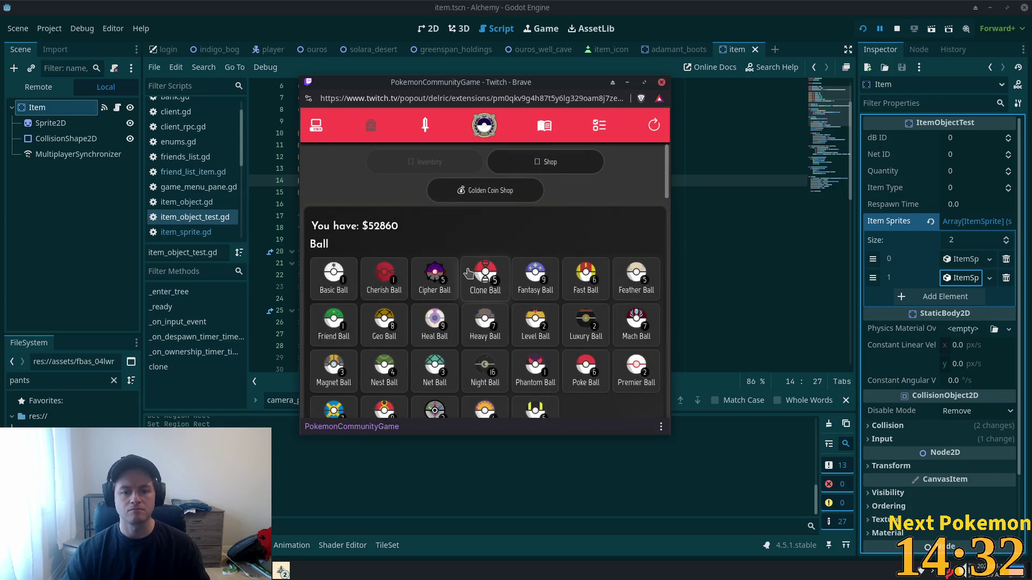
scroll(586, 284, "down", 2)
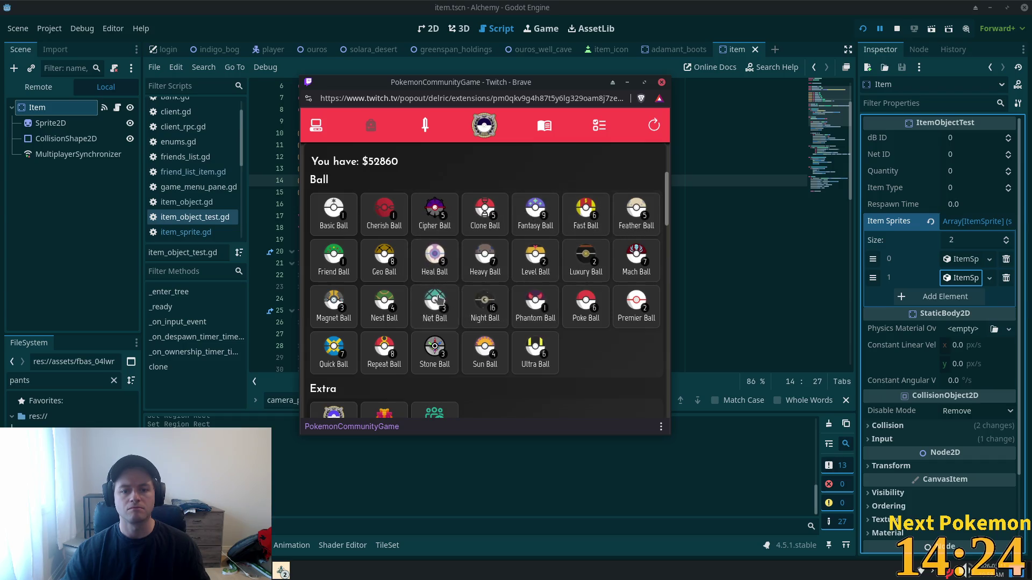
left_click(437, 212)
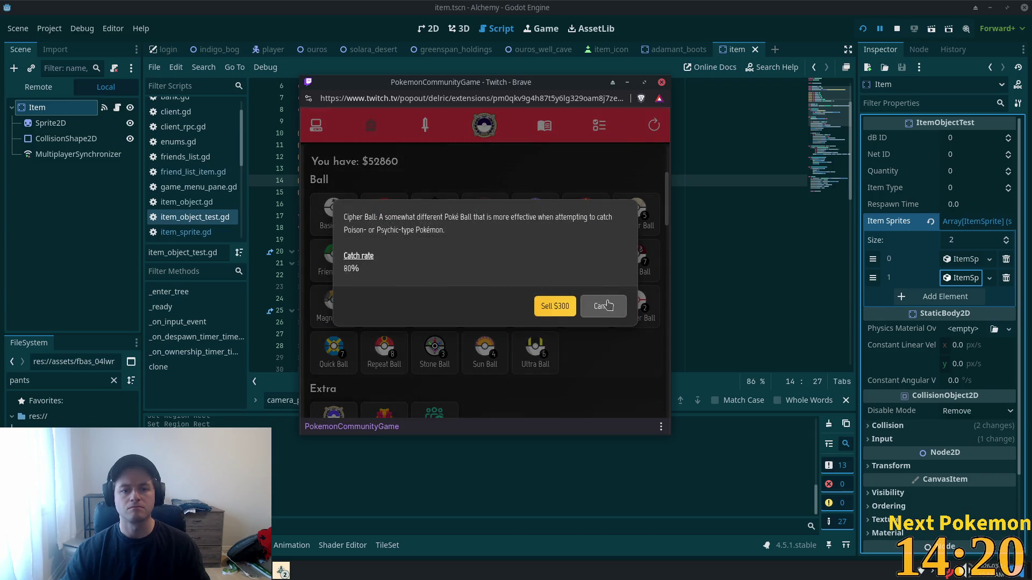
left_click(604, 305)
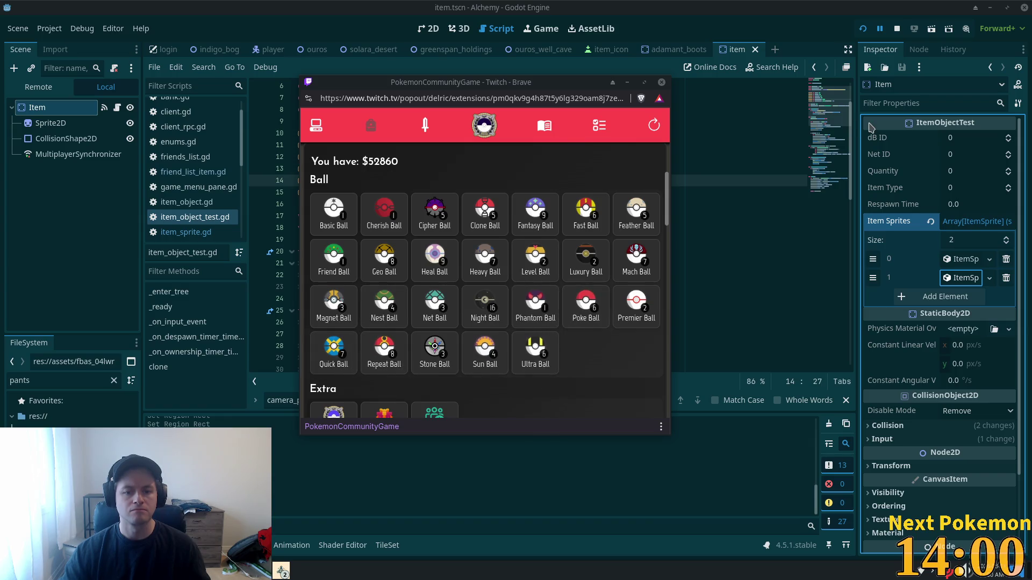
left_click(683, 5)
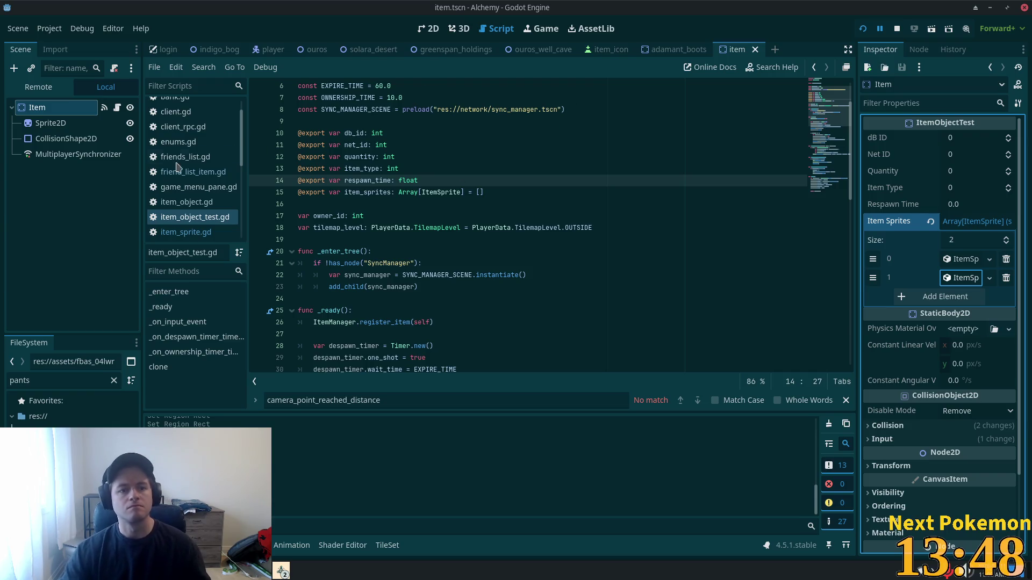
- Find the ownership timer code inside _ready in the script editor
left_click(170, 222)
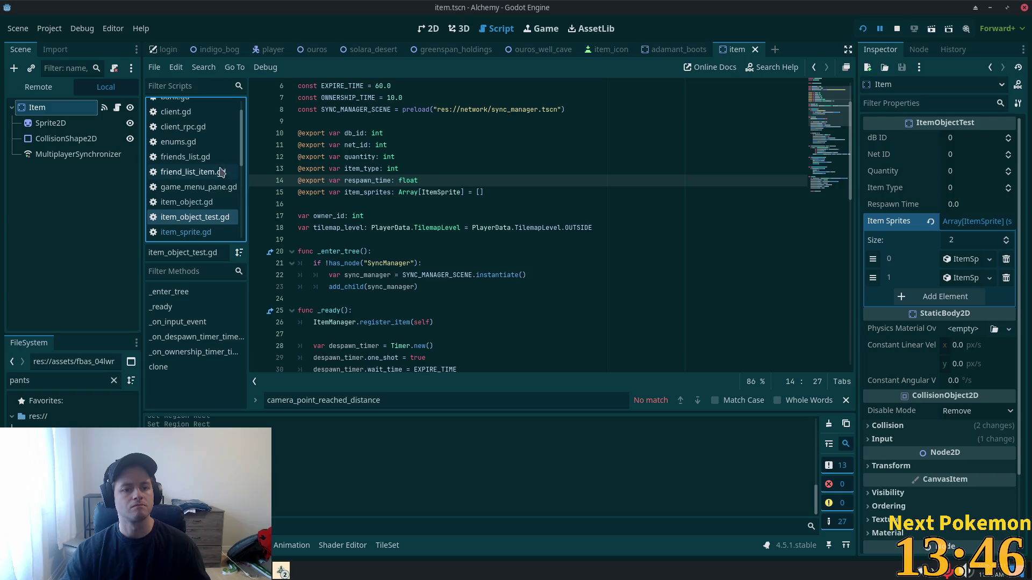
scroll(470, 295, "down", 4)
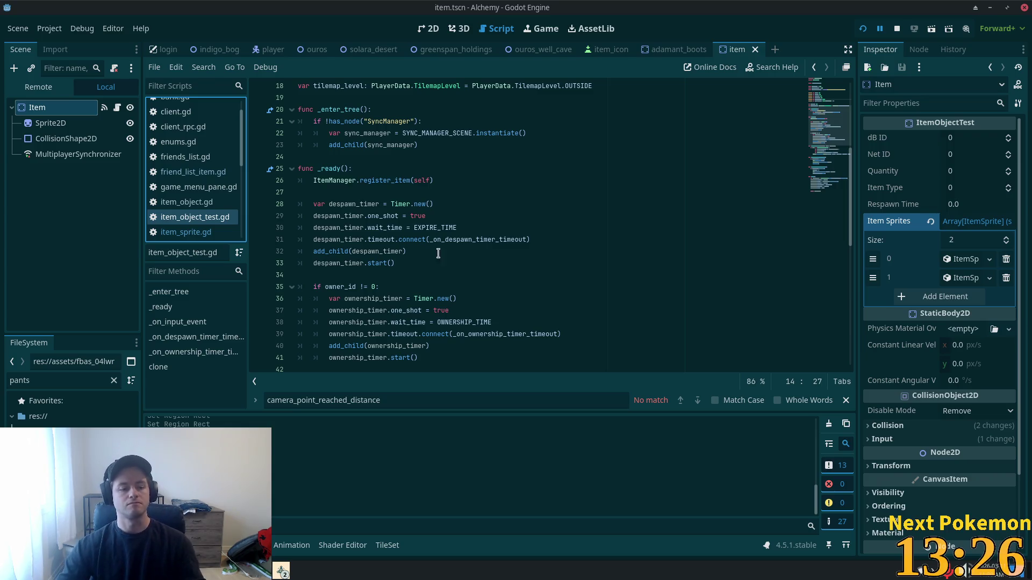
left_click(321, 193)
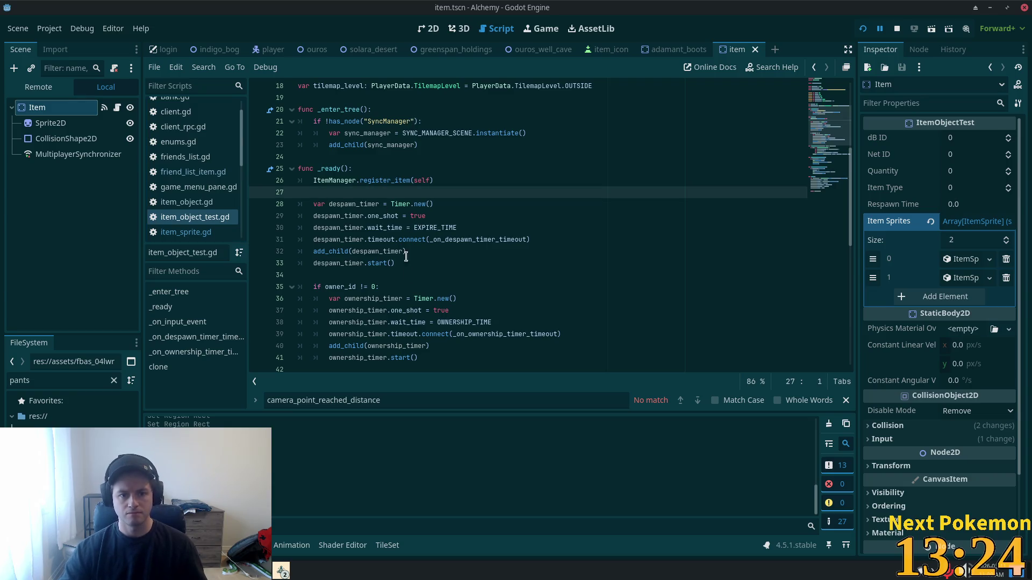
scroll(407, 269, "down", 3)
scroll(409, 279, "up", 1)
- Leave an extra blank line after ownership_timer.start(), then switch to the external code editor
left_click(440, 286)
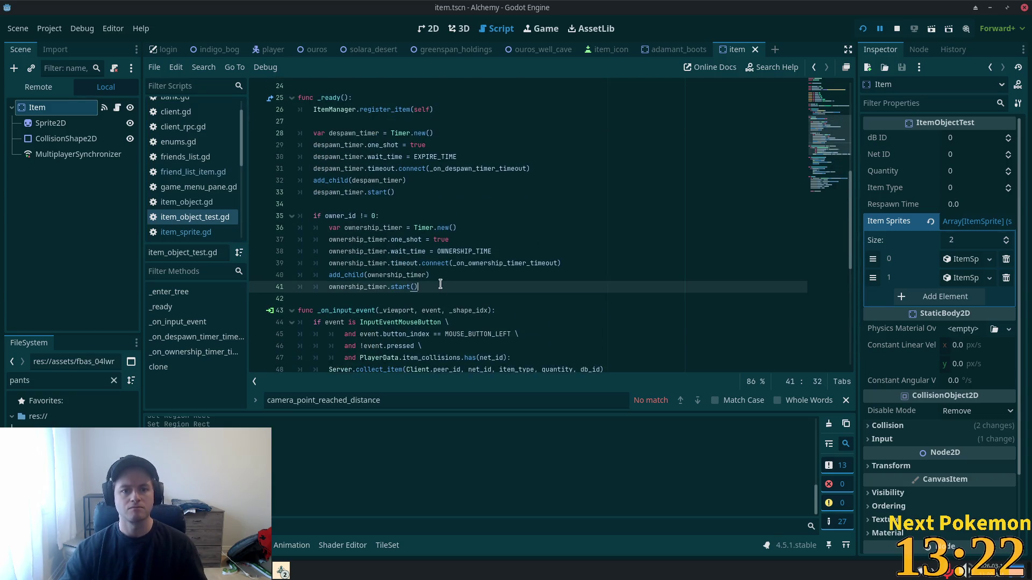
key("Down")
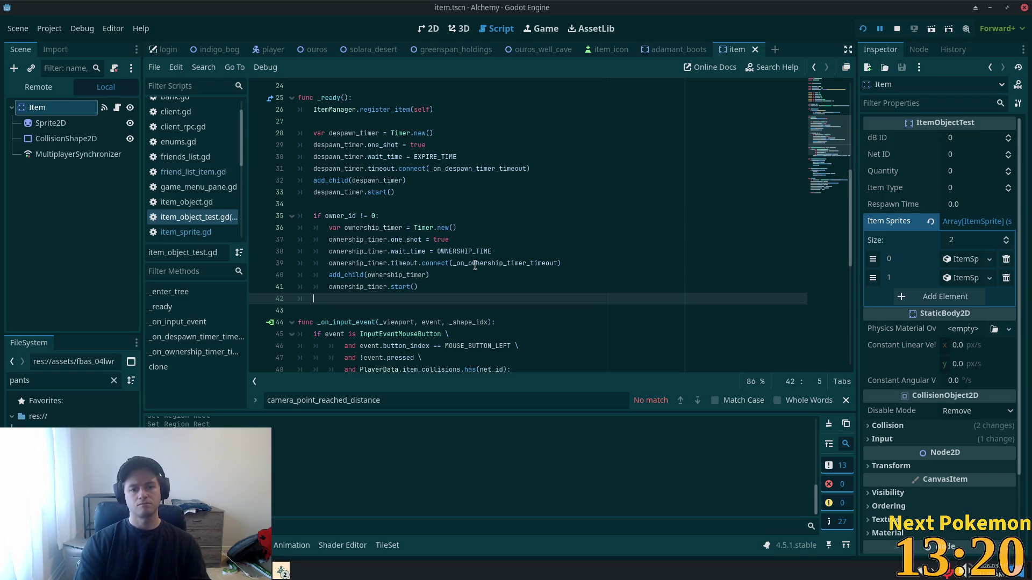
key("Return")
key("Return")
key("Up")
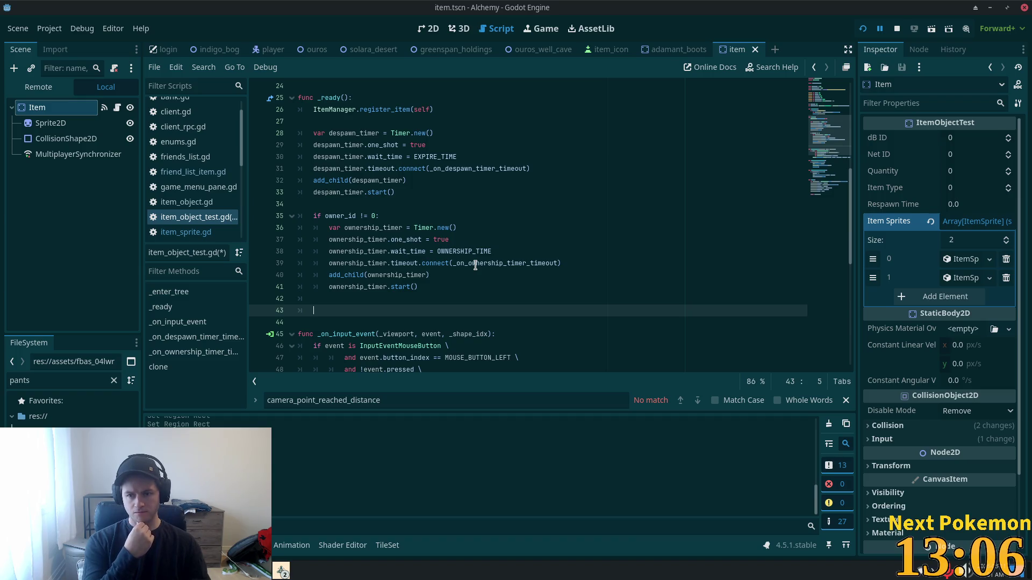
type("for")
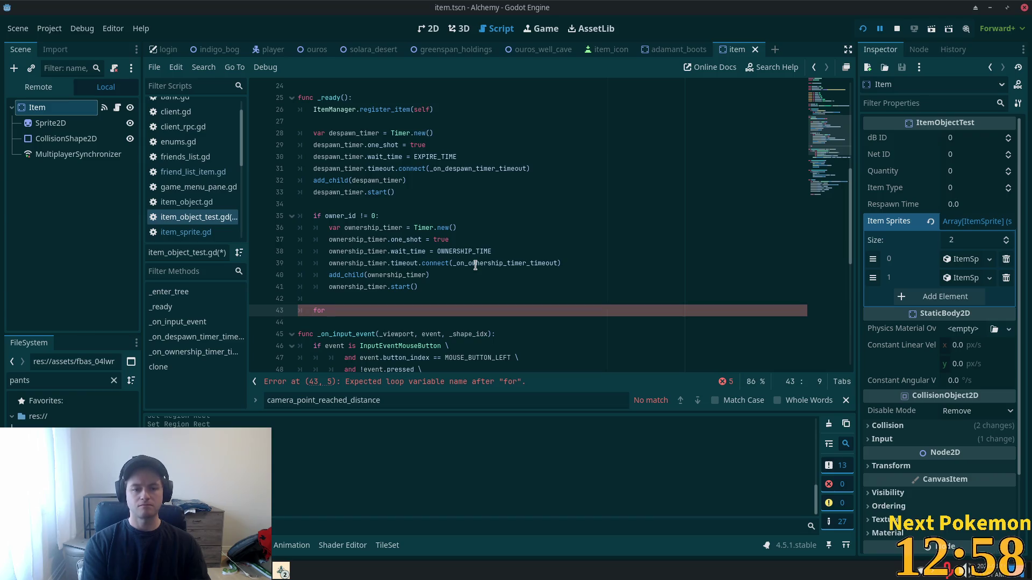
key("BackSpace")
key("BackSpace")
key("BackSpace")
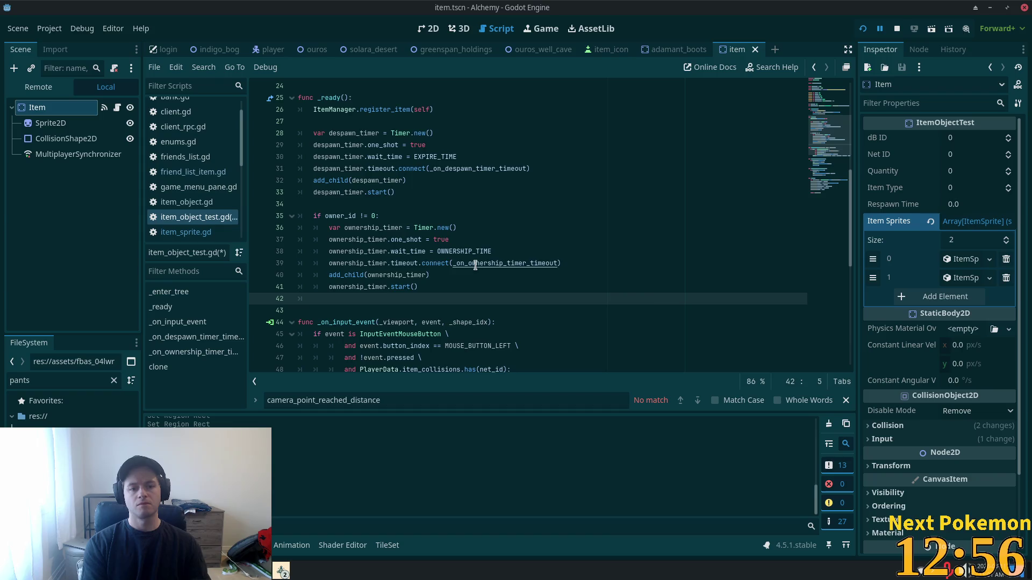
key("alt+Tab")
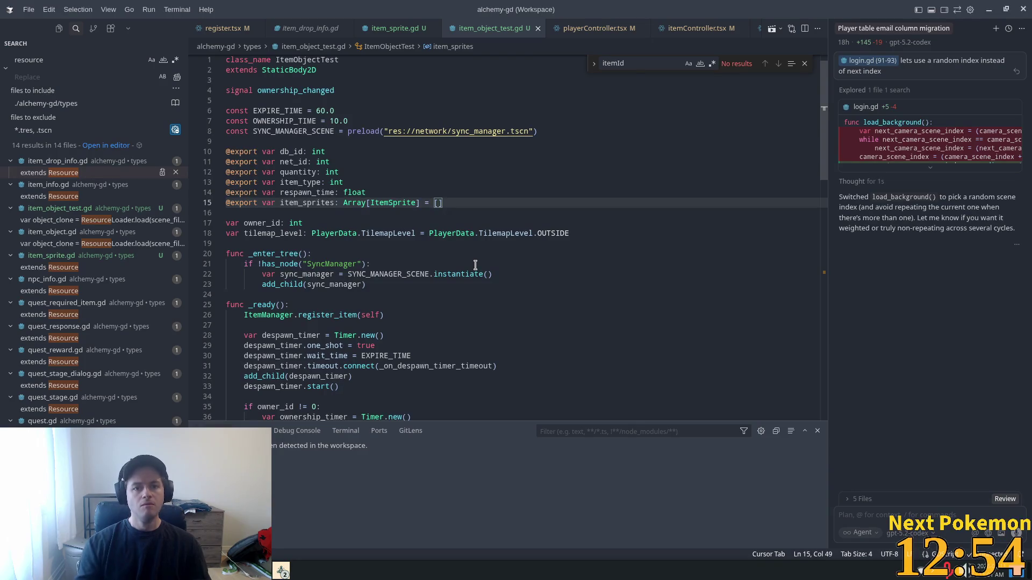
- Insert a for loop over item_sprites on the blank line after the timers
scroll(318, 277, "down", 4)
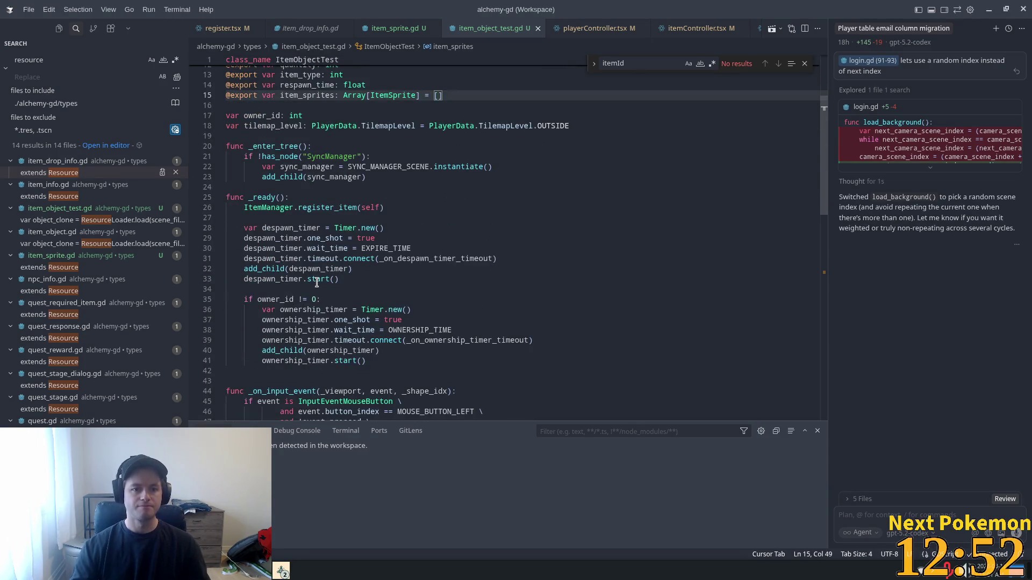
scroll(317, 282, "down", 3)
left_click(389, 290)
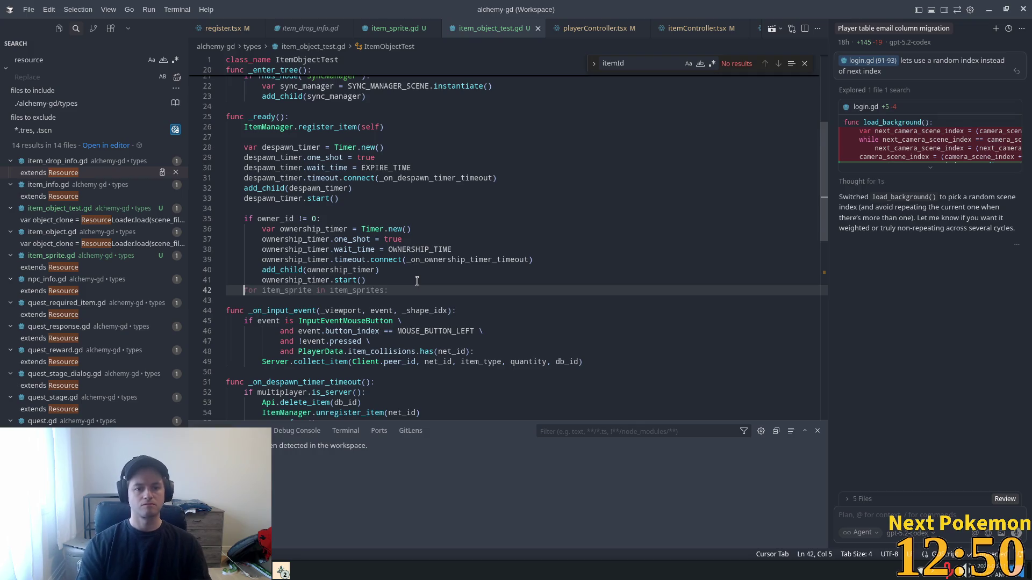
key("Return")
key("Tab")
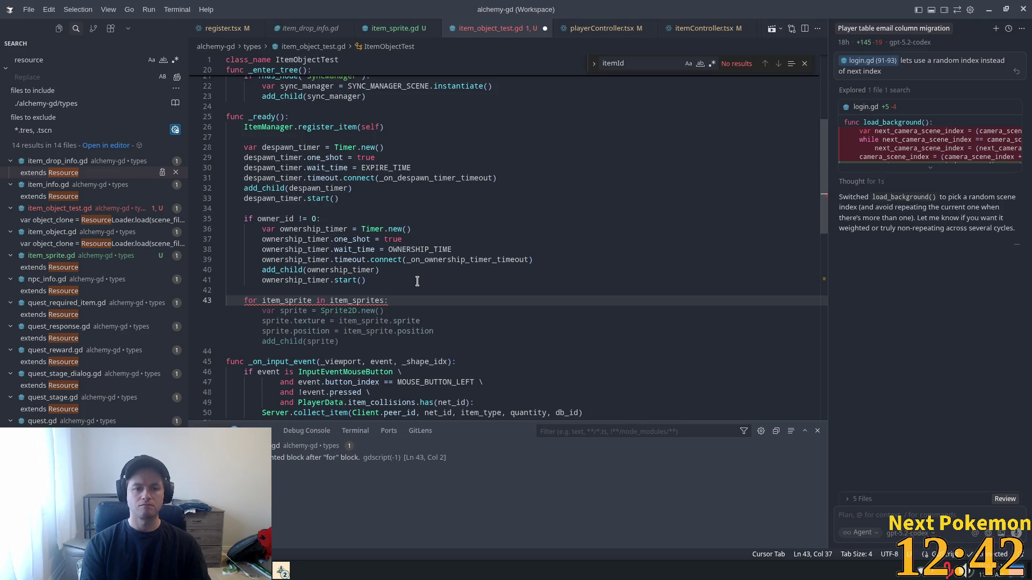
- Add an item_type match check that sets $Sprite2D.region_enabled and copies region_rect
key("Return")
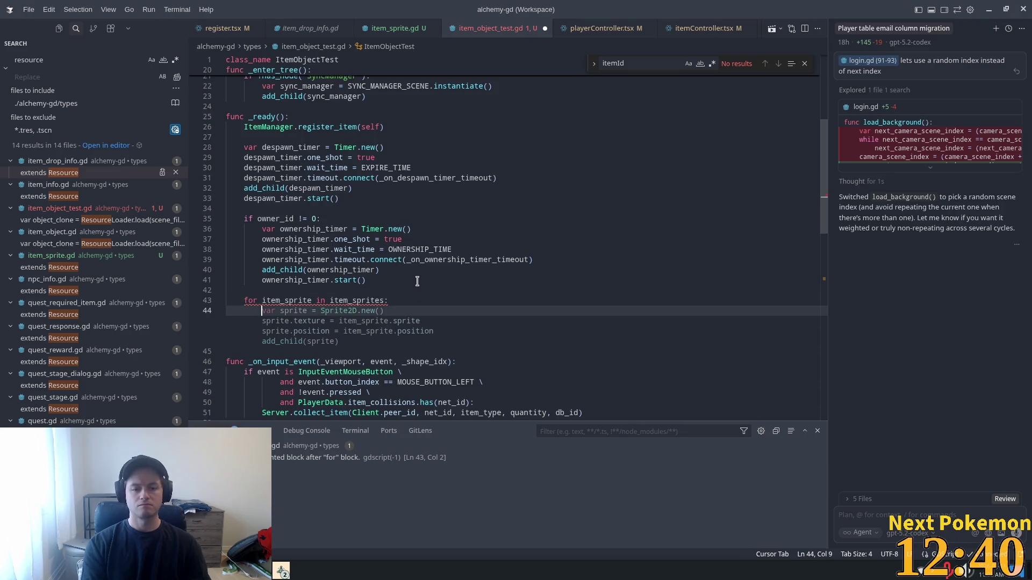
type("if i")
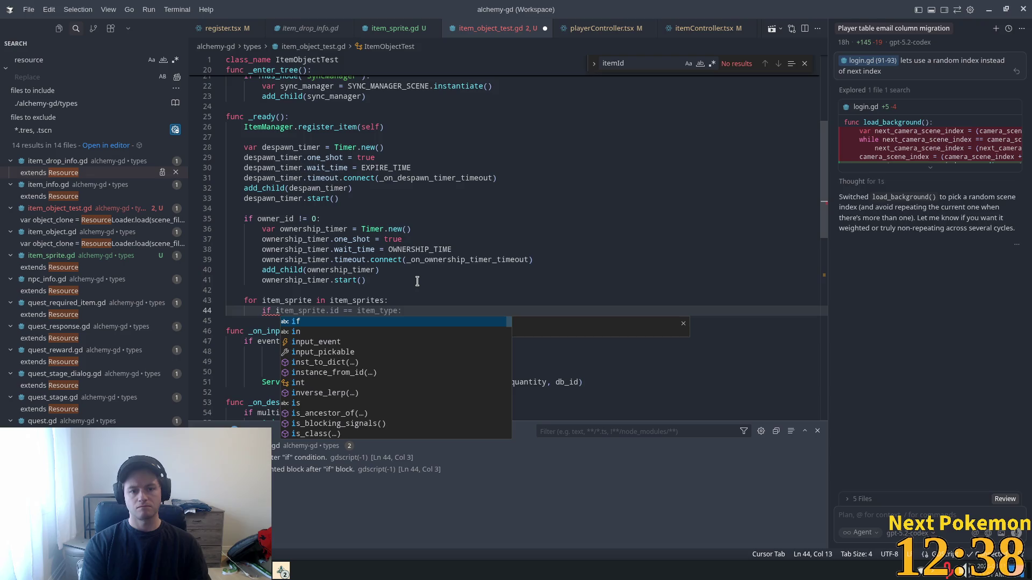
key("Tab")
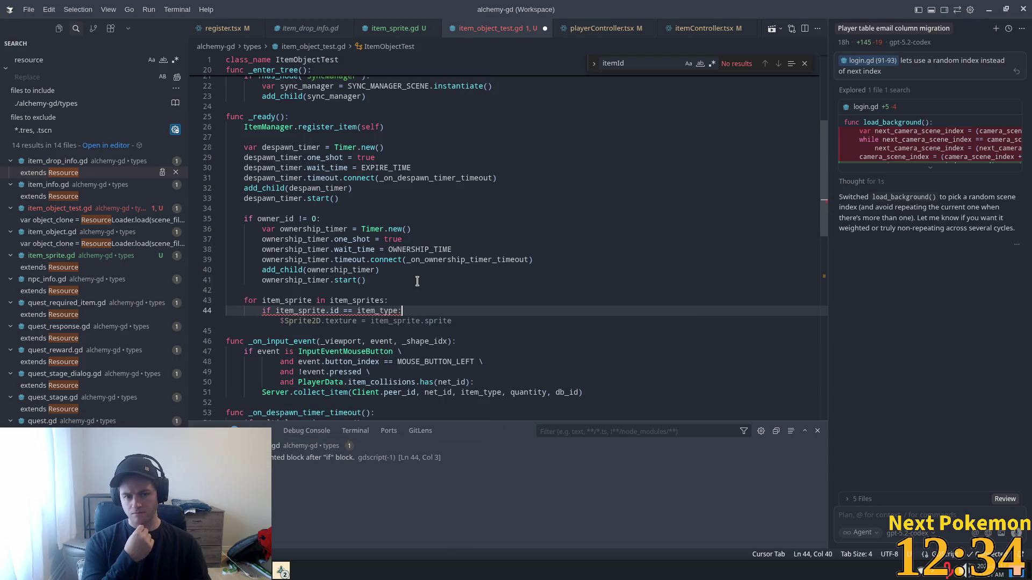
key("Tab")
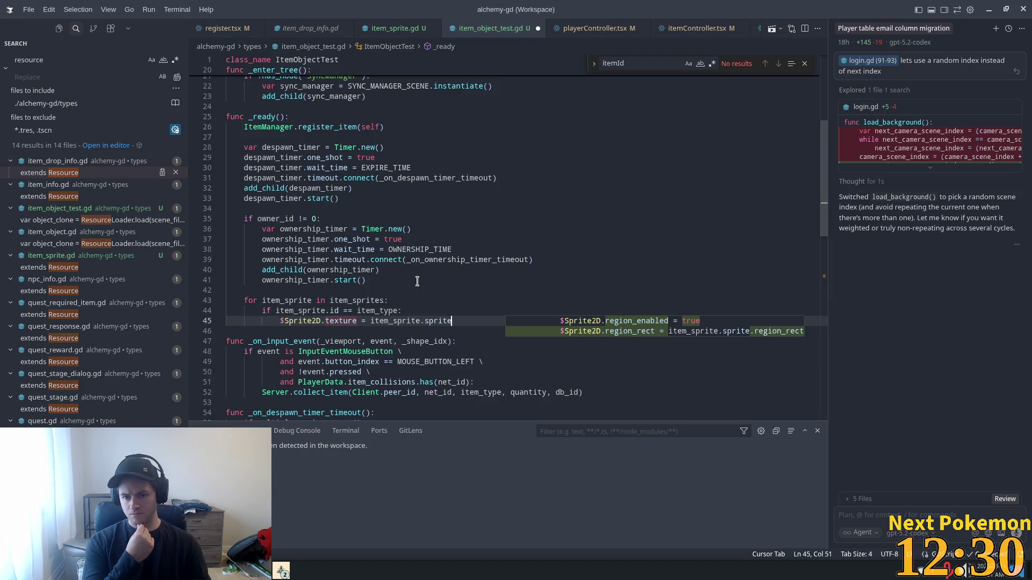
key("Tab")
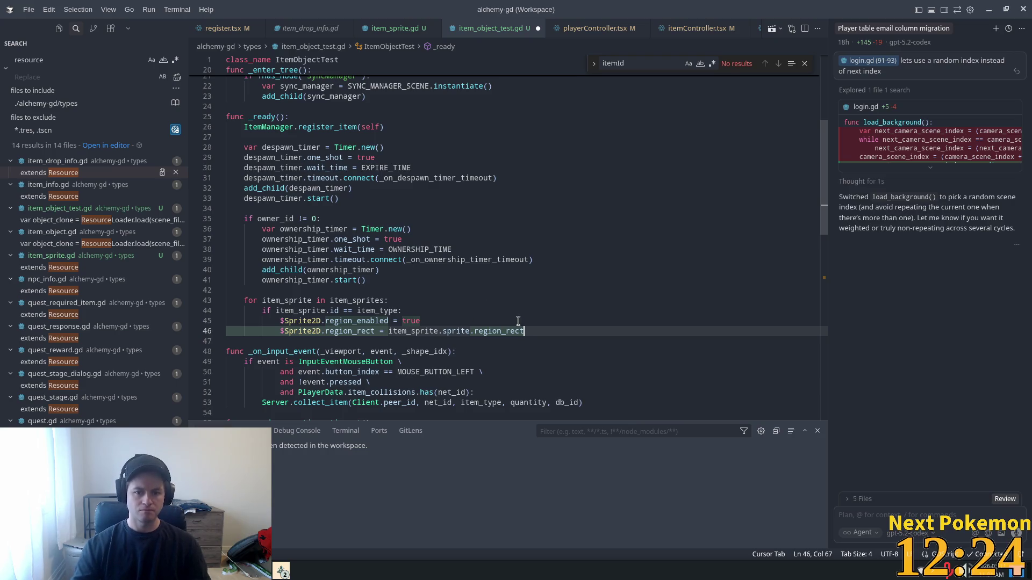
left_click(435, 314)
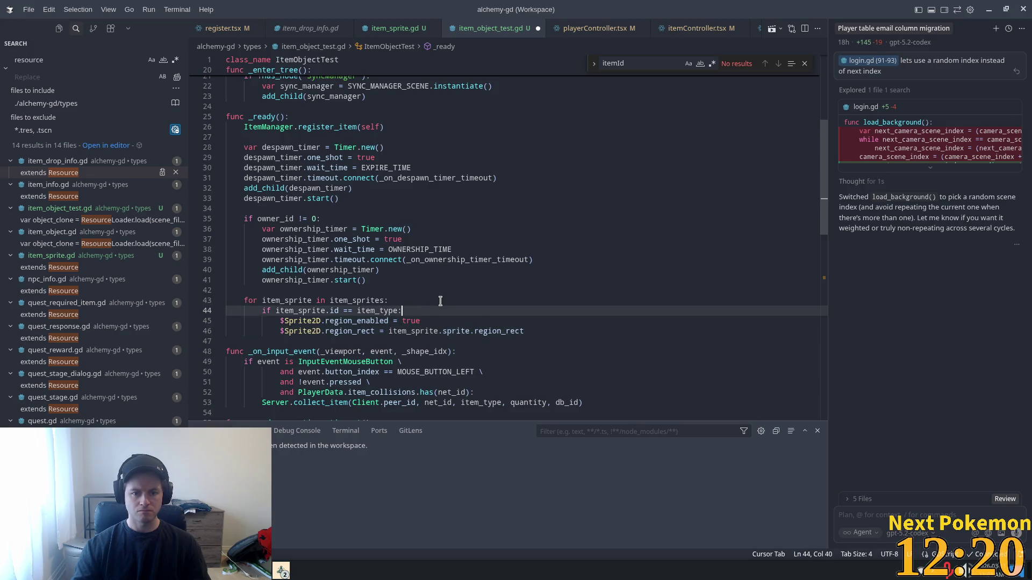
- Set $Sprite2D.texture to item_sprite.sprite.atlas inside the if block
key("Return")
key("Tab")
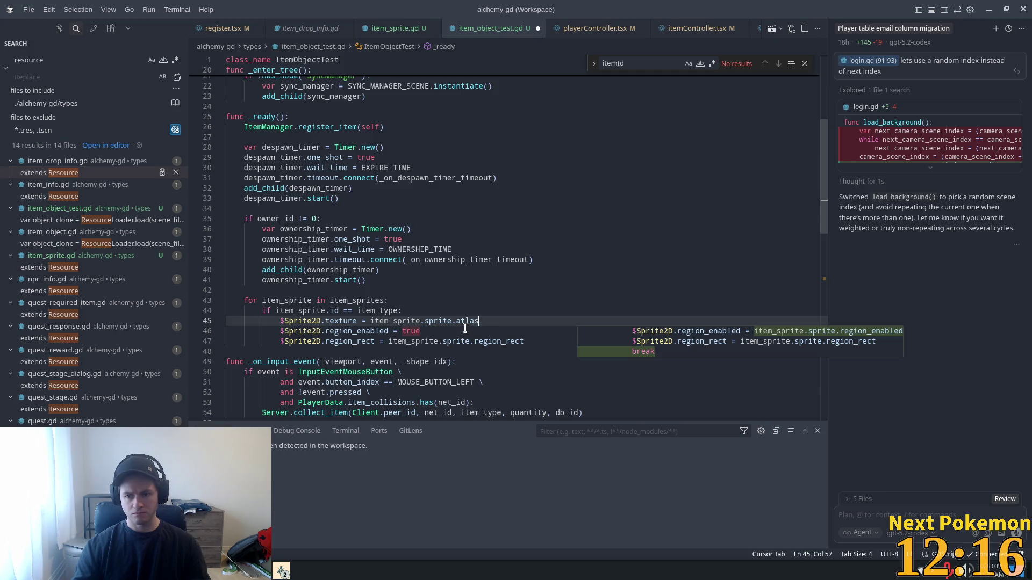
mouse_move(464, 325)
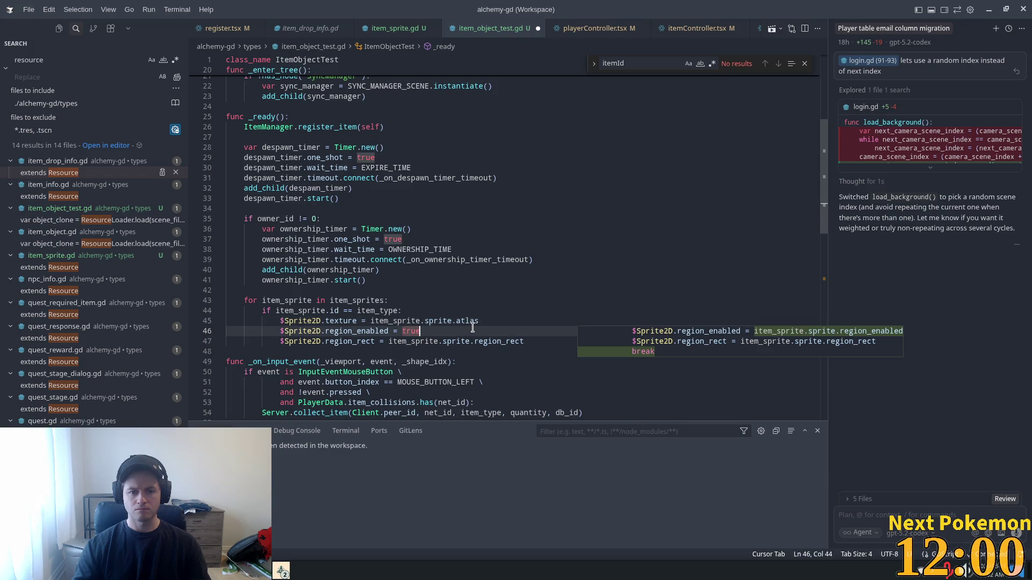
- Add break after the region_rect line, save item_object_test.gd, and return to Godot
left_click(530, 342)
key("Return")
type("break")
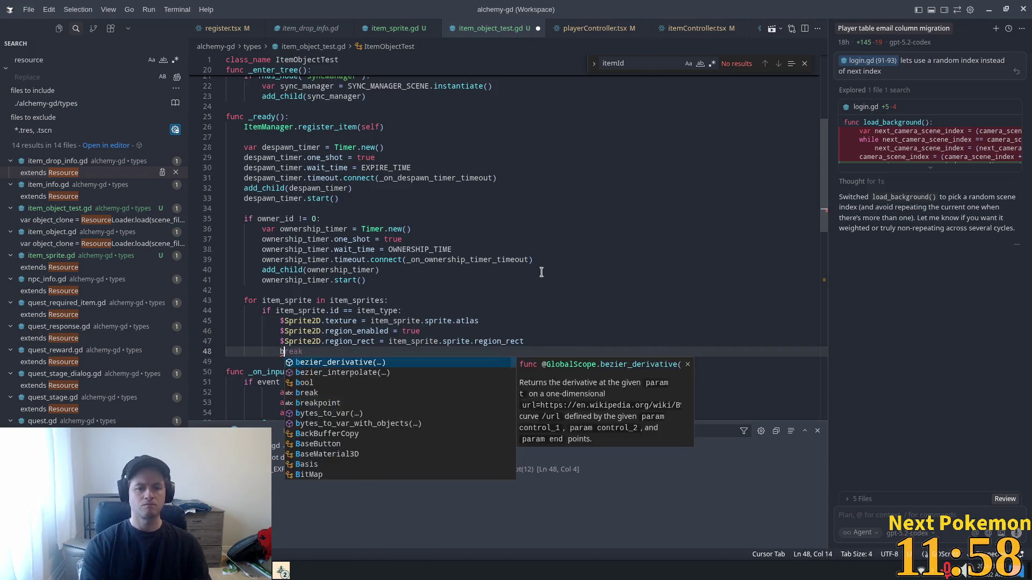
key("ctrl+s")
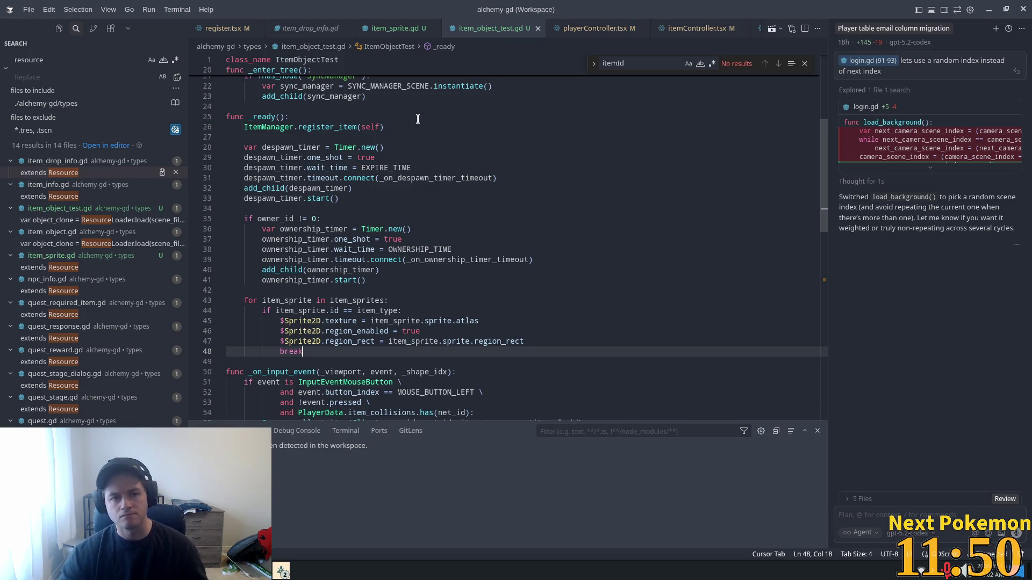
key("alt+Tab")
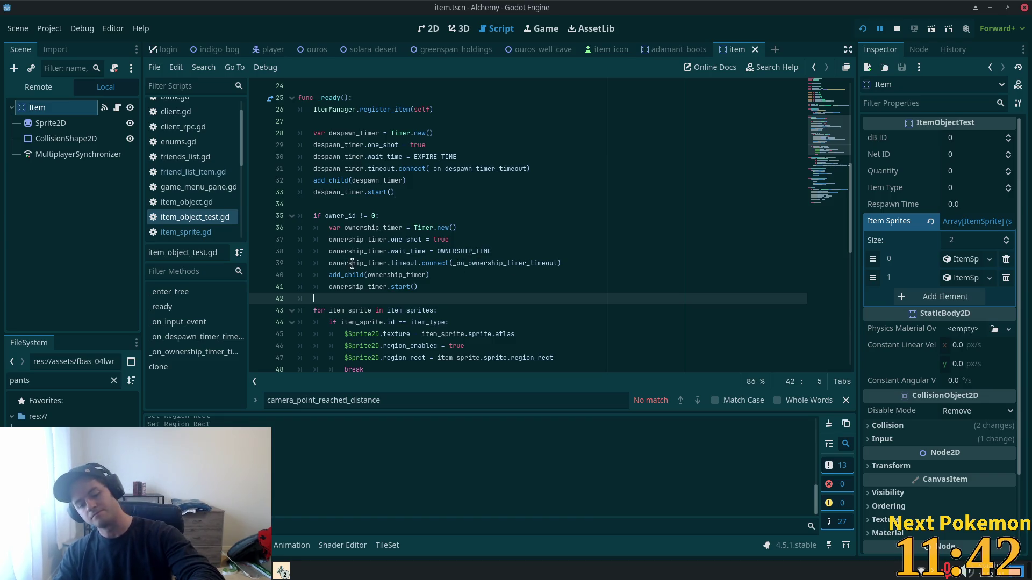
- Select the MultiplayerSynchronizer node and start adding a property to sync in Replication
mouse_move(352, 263)
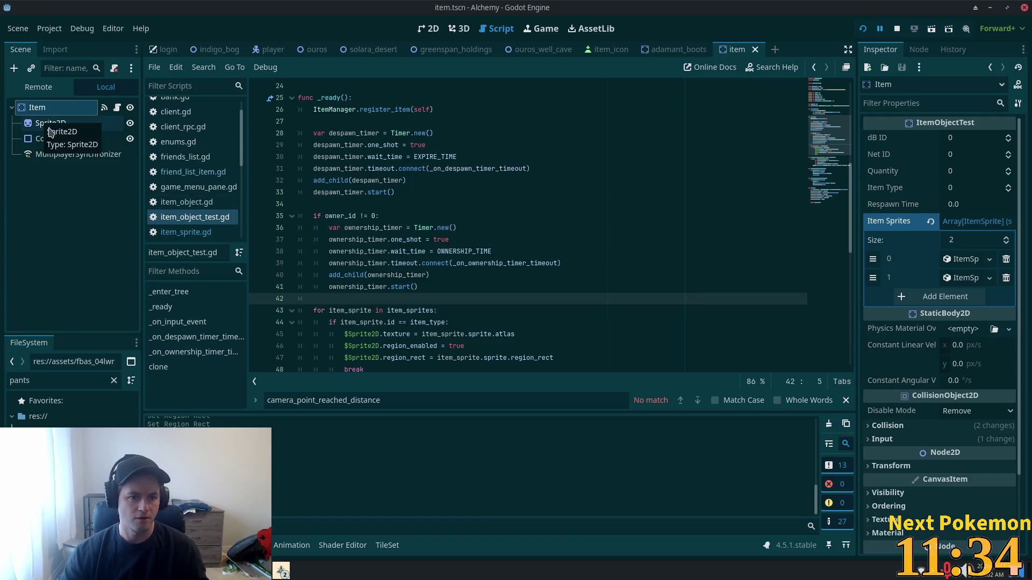
left_click(70, 155)
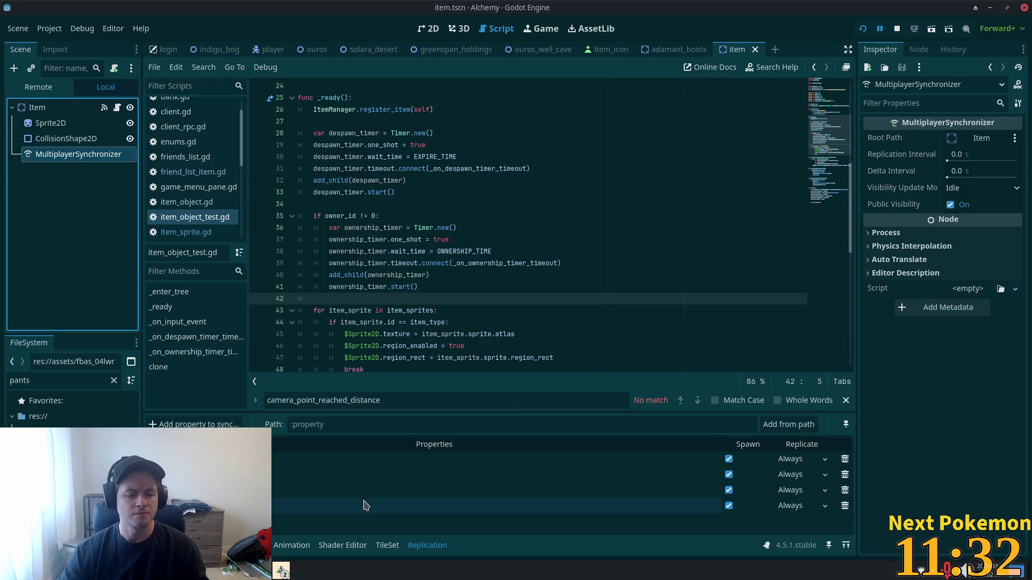
left_click(211, 425)
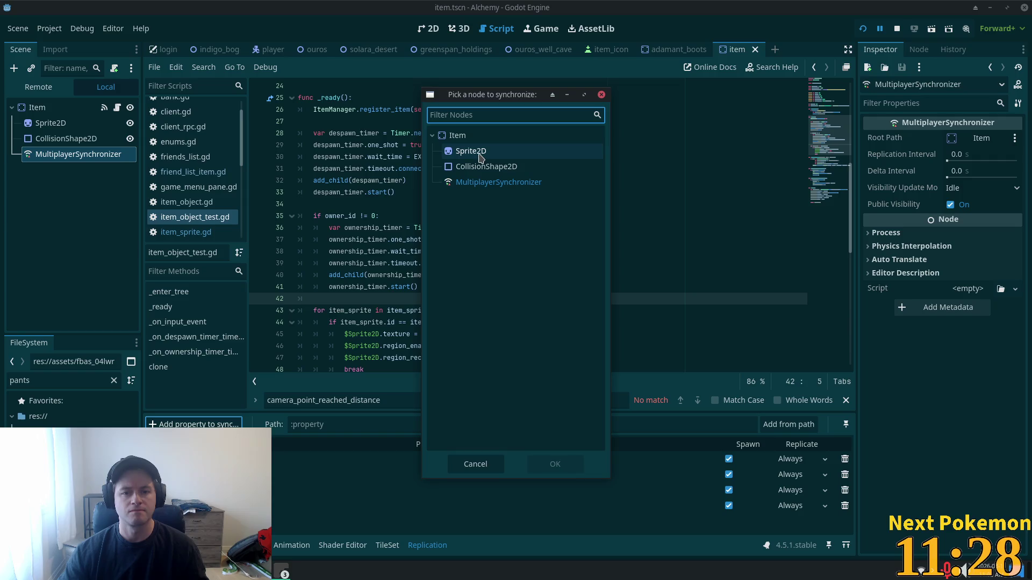
- Browse Sprite2D's properties for syncing, then close the picker without adding any
left_click(479, 152)
left_click(550, 463)
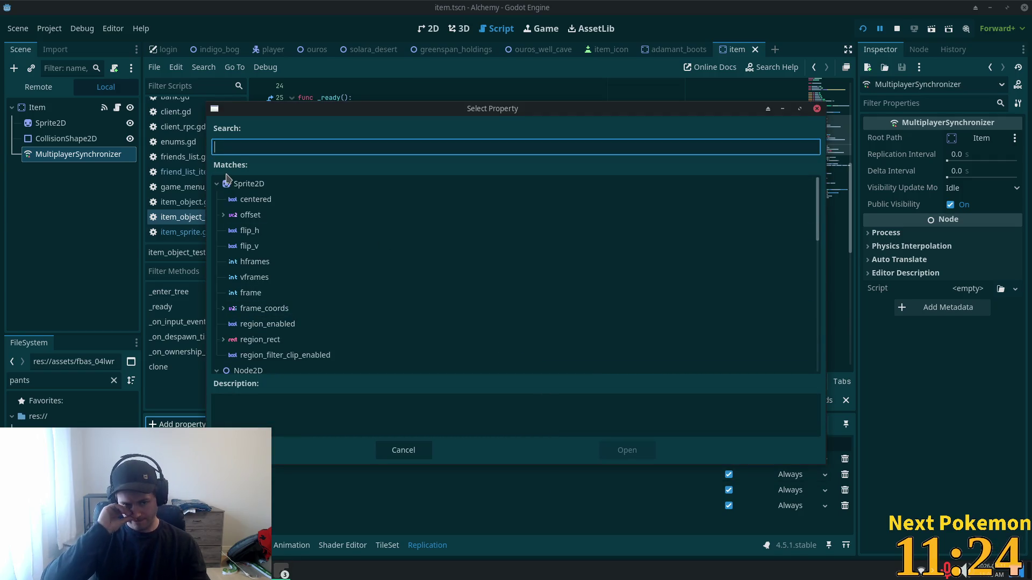
scroll(298, 272, "down", 2)
scroll(296, 269, "up", 2)
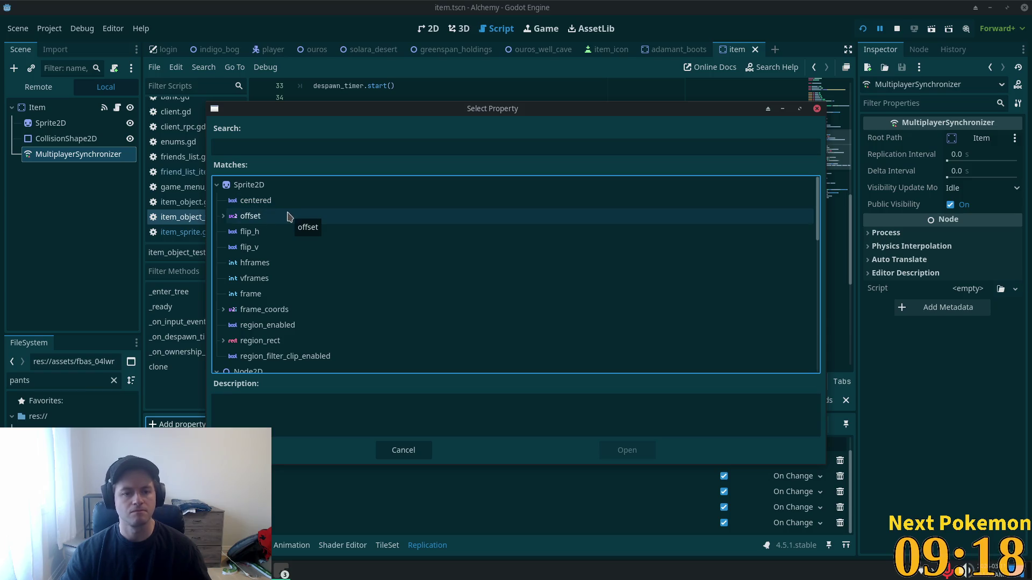
scroll(292, 279, "down", 2)
scroll(288, 329, "down", 5)
scroll(287, 318, "down", 5)
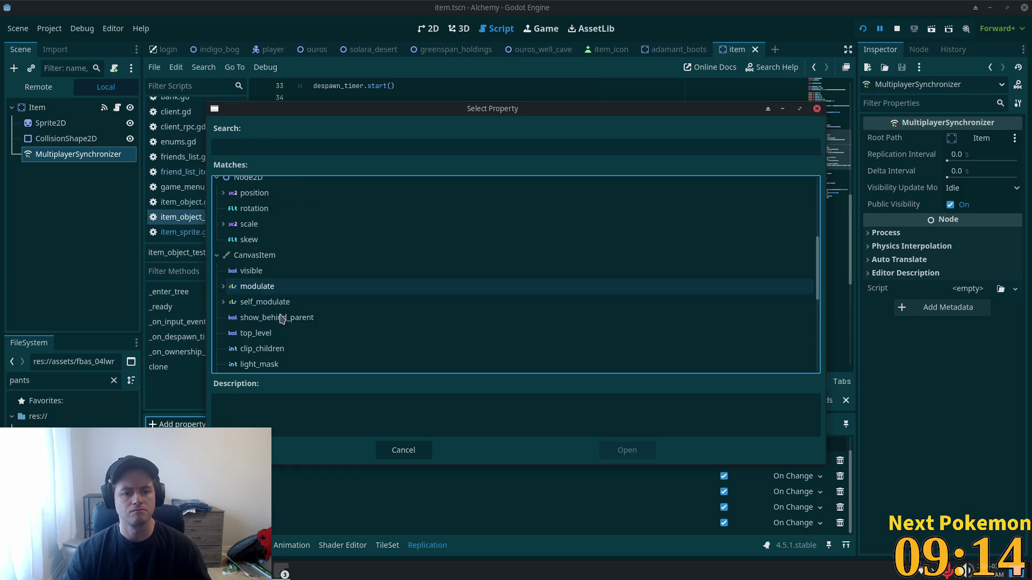
scroll(296, 296, "down", 2)
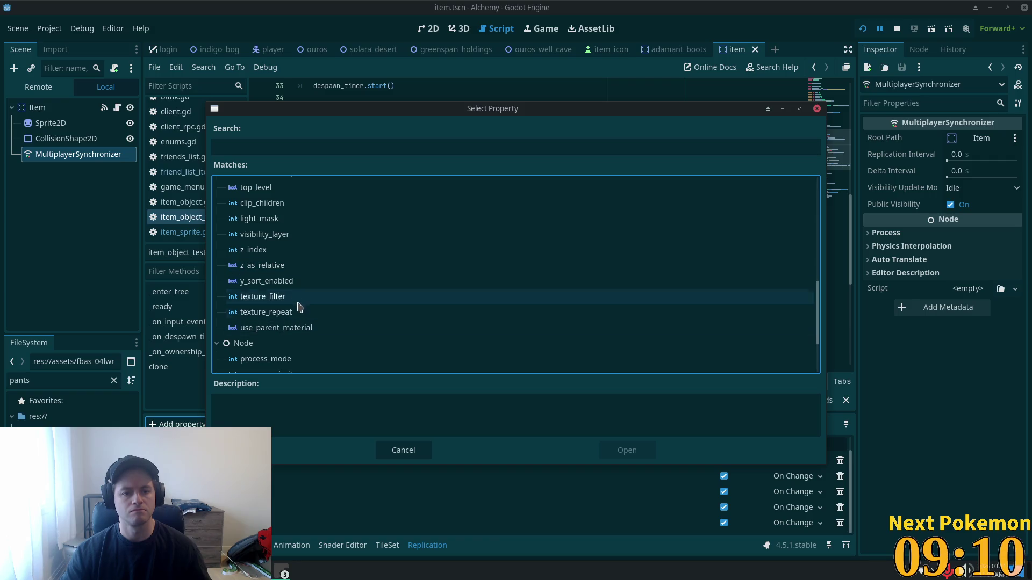
scroll(296, 302, "down", 4)
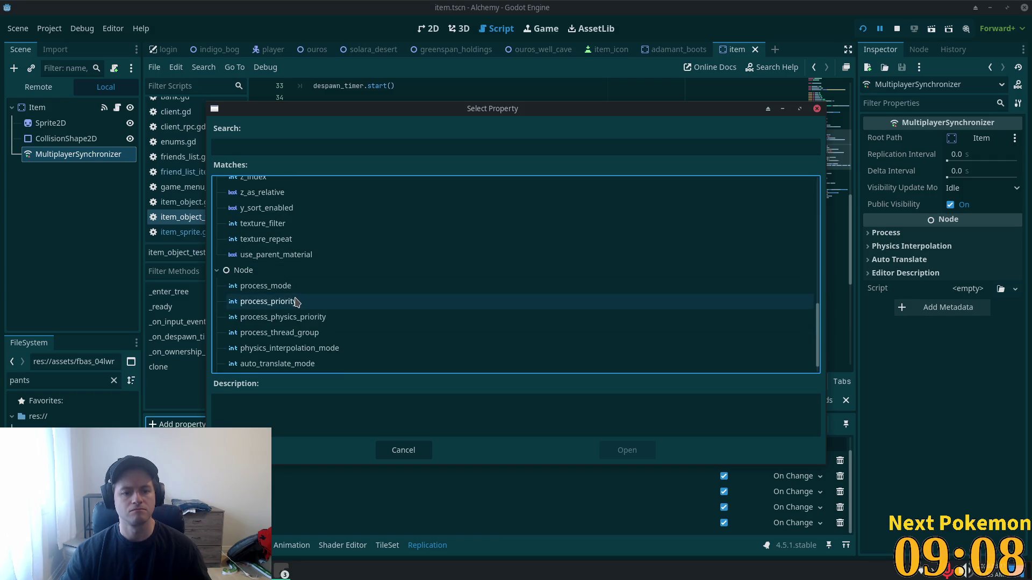
left_click(407, 451)
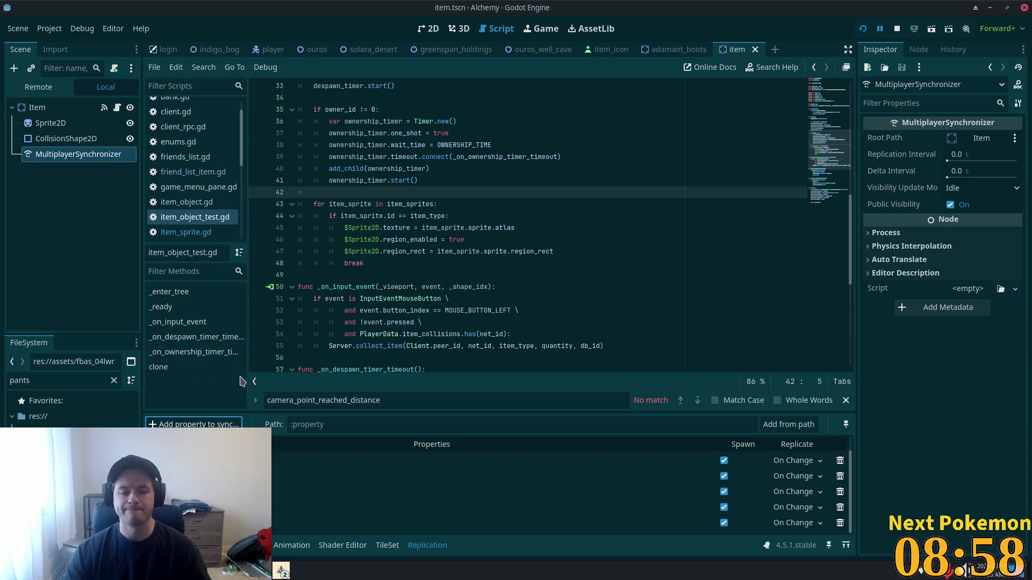
- Add the item script's item_type property to the replicated properties
scroll(339, 494, "down", 1)
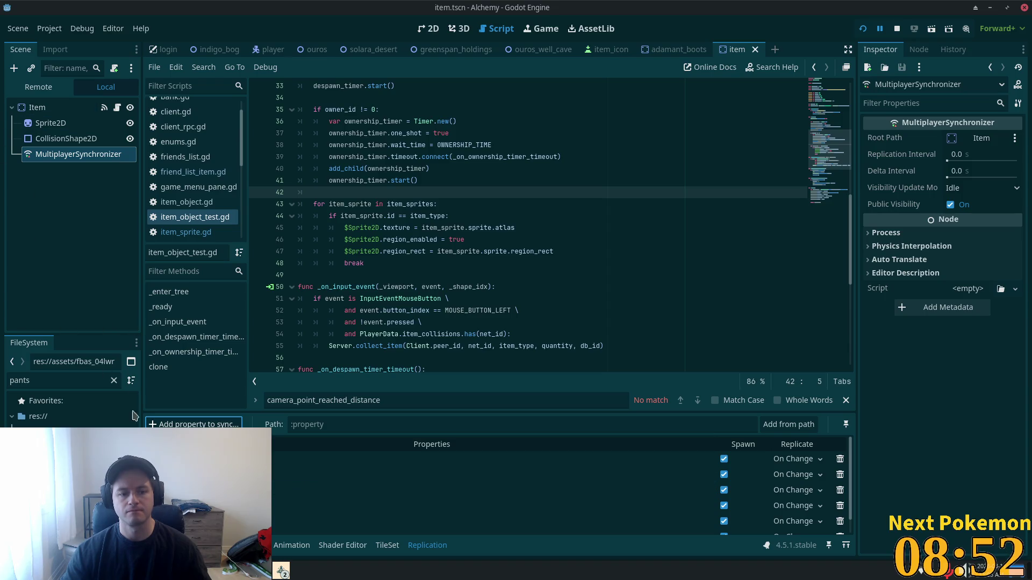
left_click(183, 419)
double_click(469, 150)
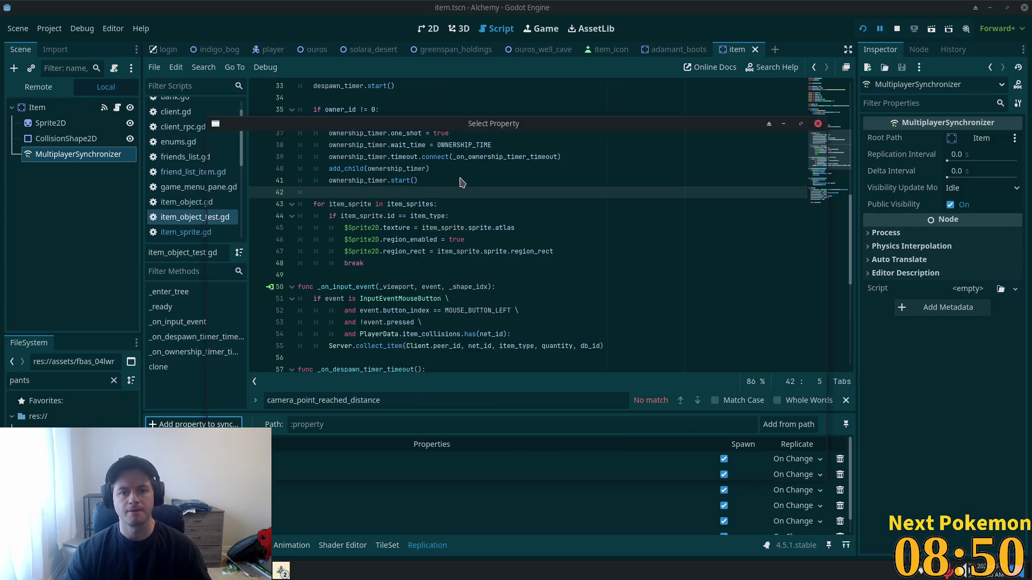
scroll(325, 248, "up", 3)
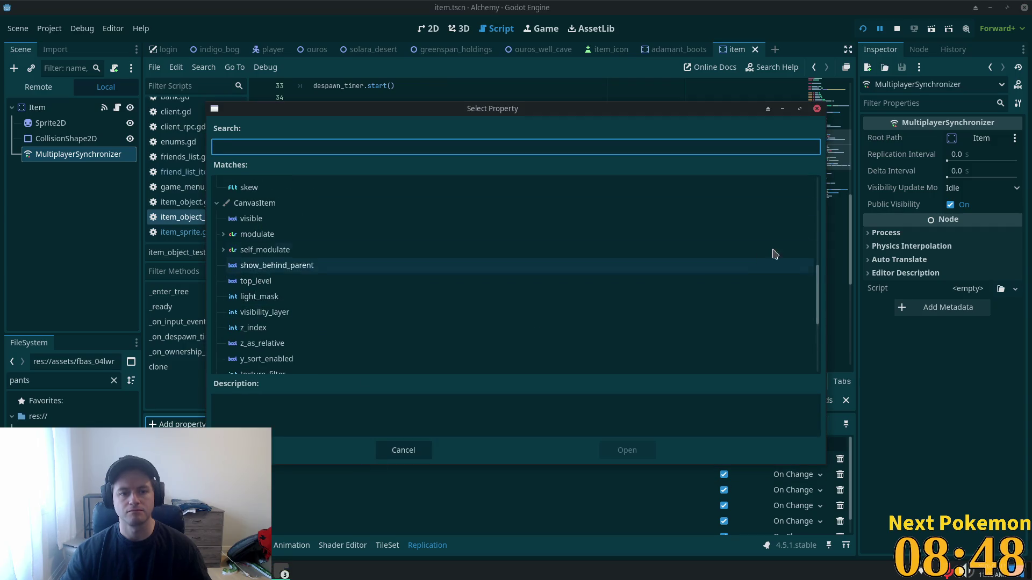
scroll(317, 231, "up", 5)
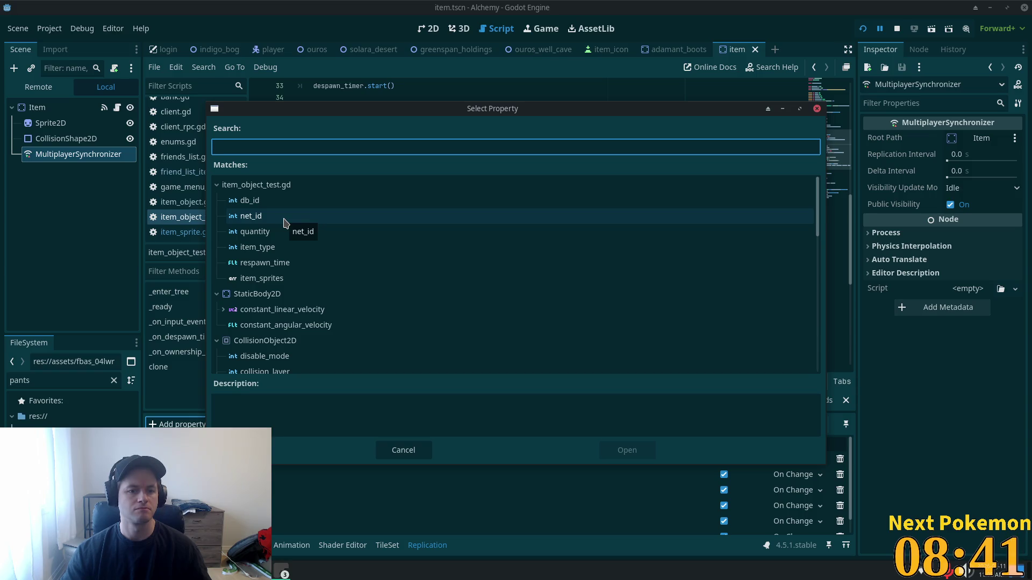
double_click(267, 249)
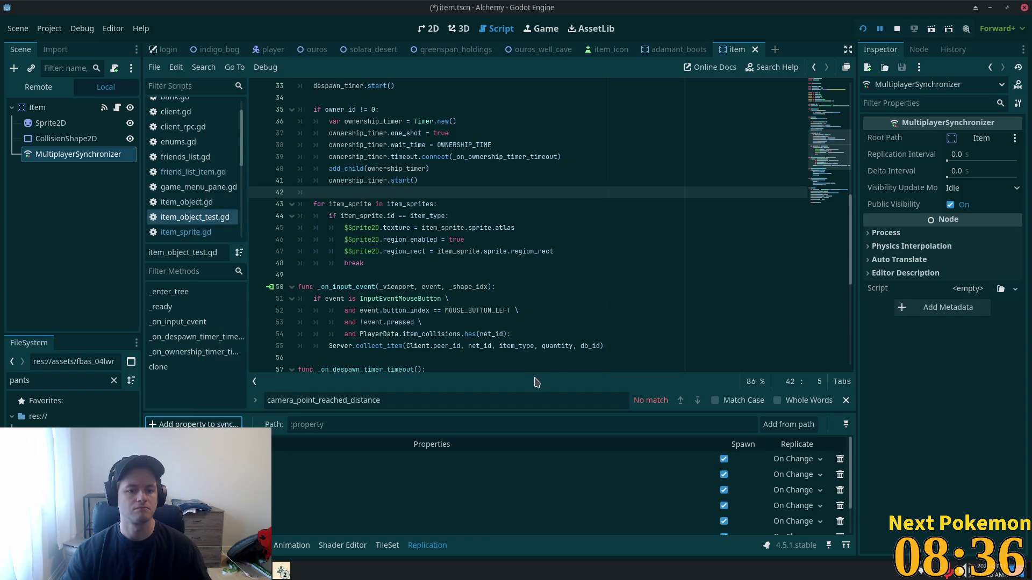
- Save item.tscn and set the last synced property's Replicate mode to On Change
key("ctrl+s")
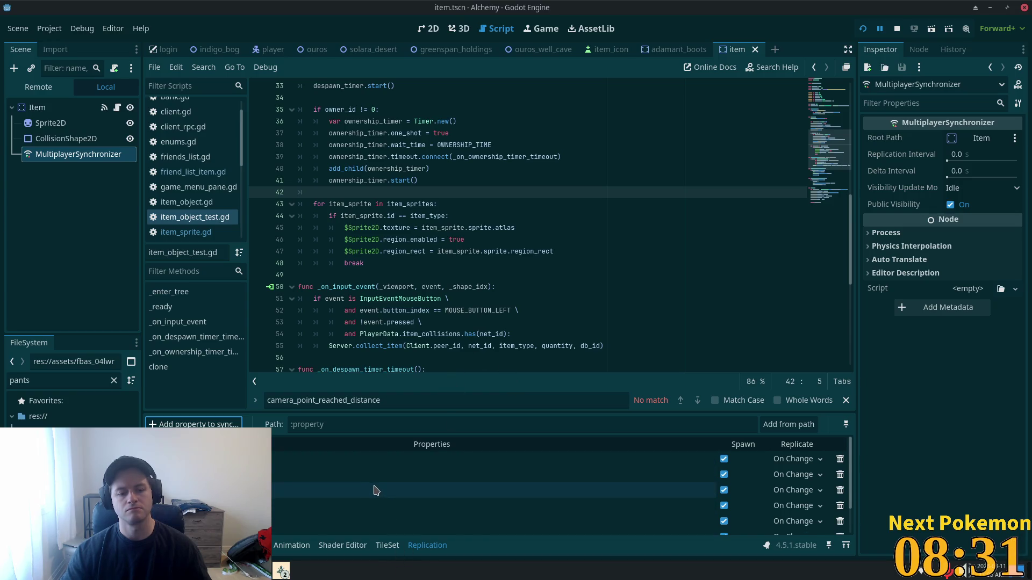
scroll(376, 490, "down", 3)
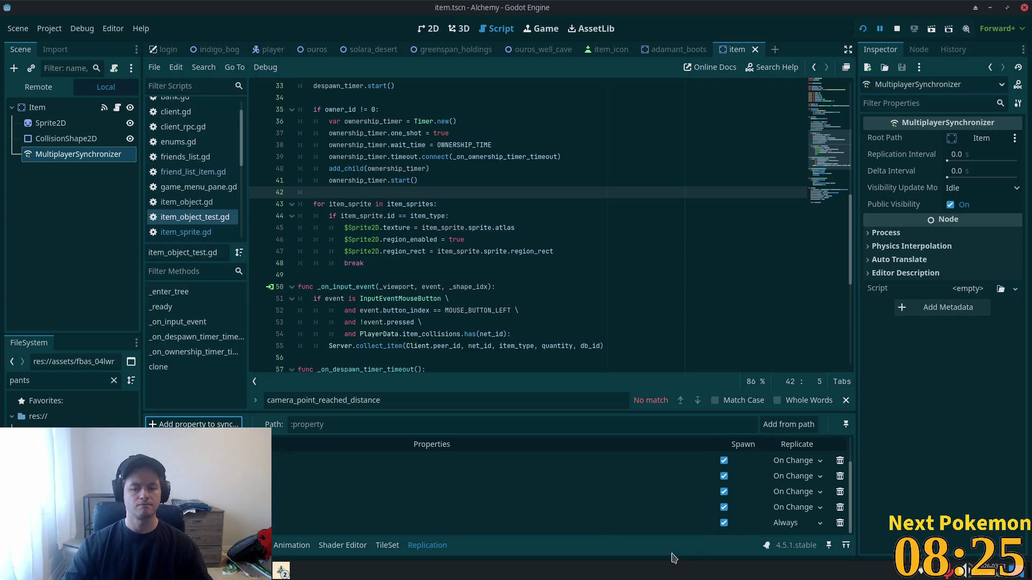
left_click(808, 527)
left_click(795, 553)
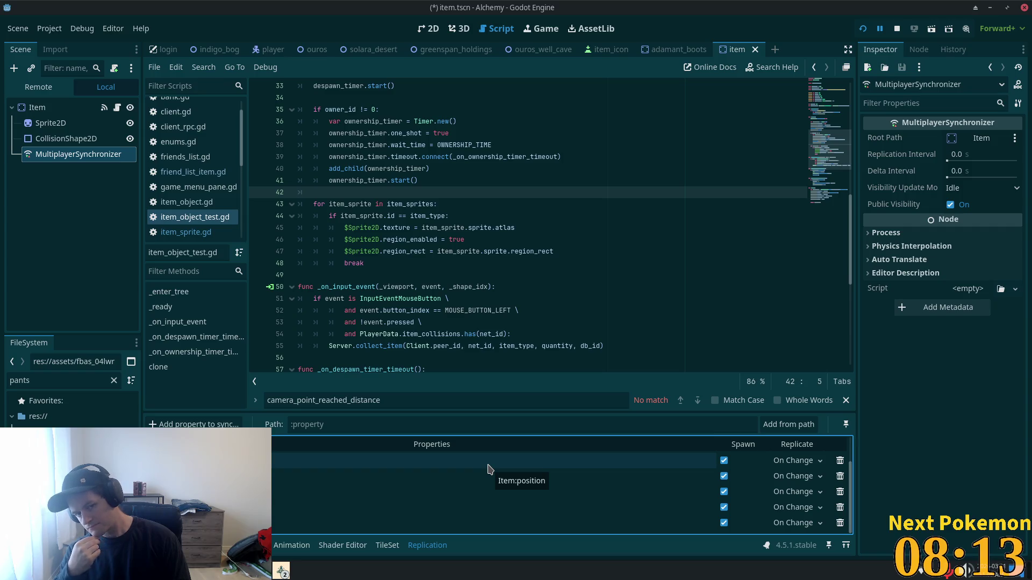
- Start deleting Sprite2D:region_enabled from the replicated properties
scroll(404, 265, "up", 1)
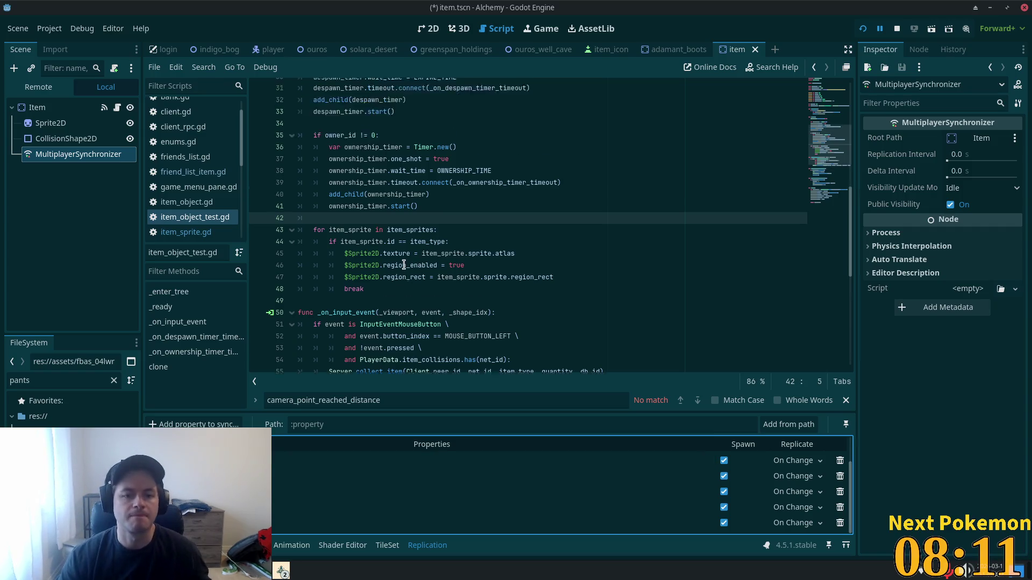
scroll(404, 265, "up", 5)
scroll(404, 268, "down", 3)
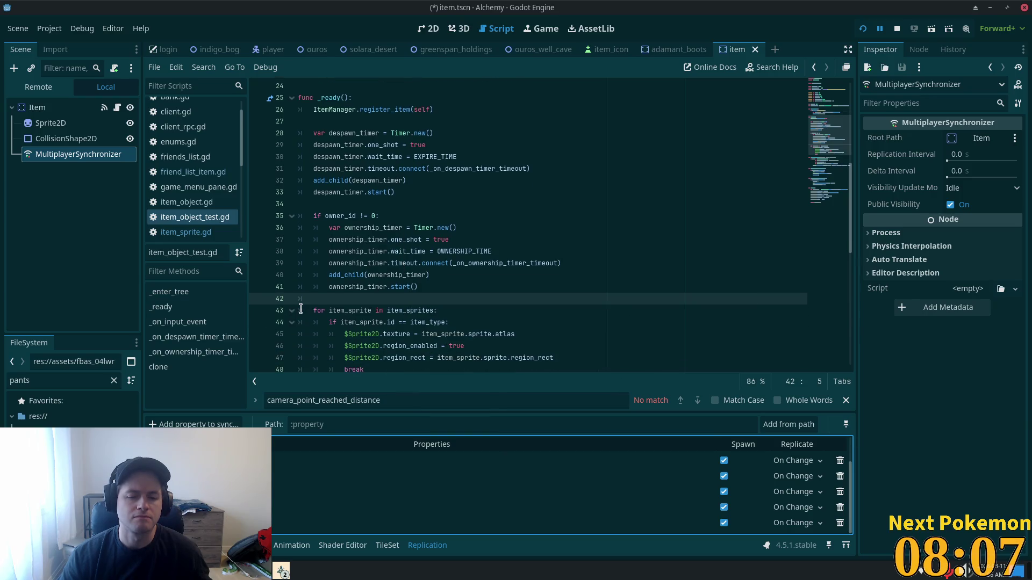
scroll(300, 309, "down", 2)
scroll(301, 305, "up", 3)
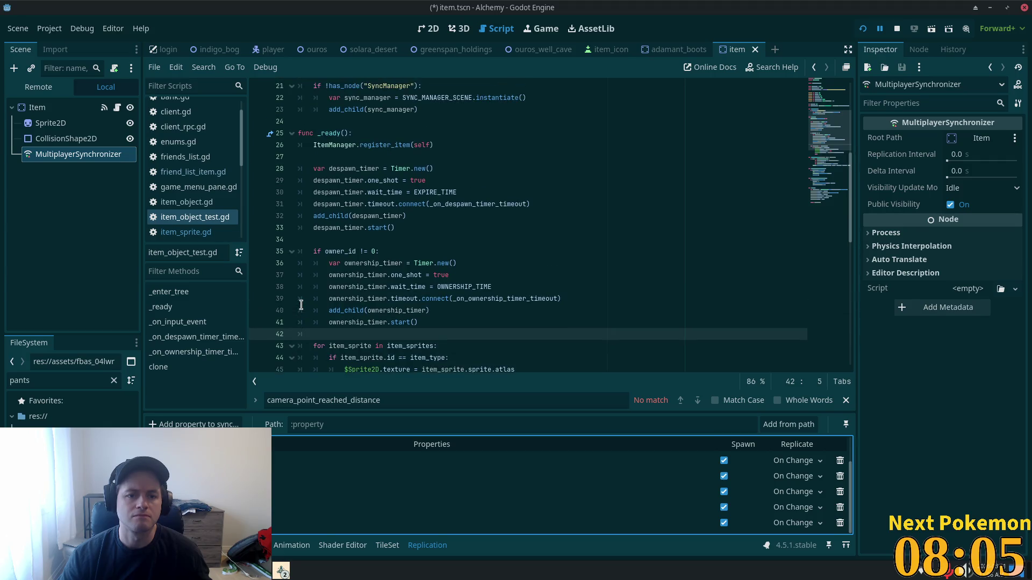
scroll(375, 241, "down", 2)
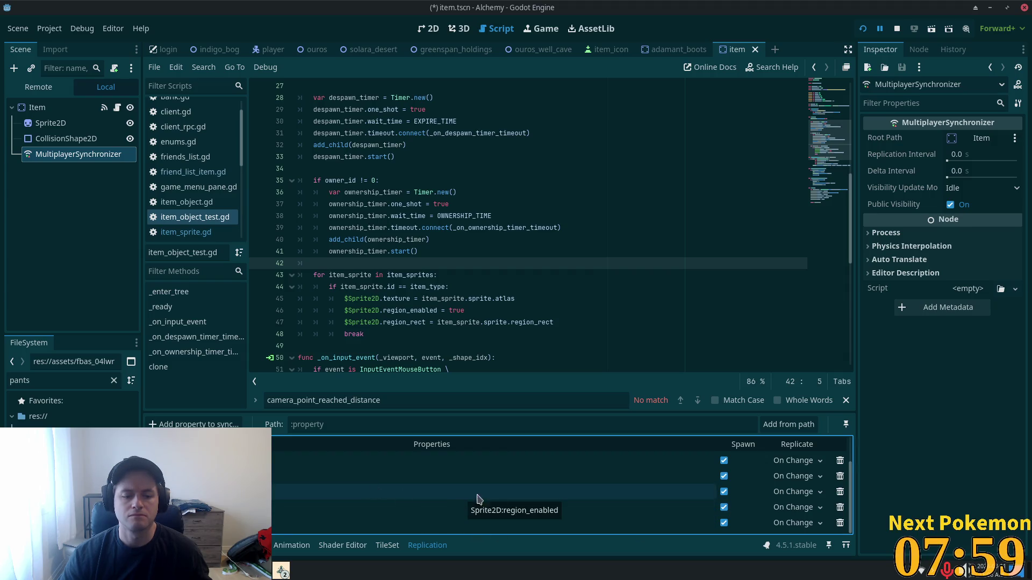
left_click(840, 493)
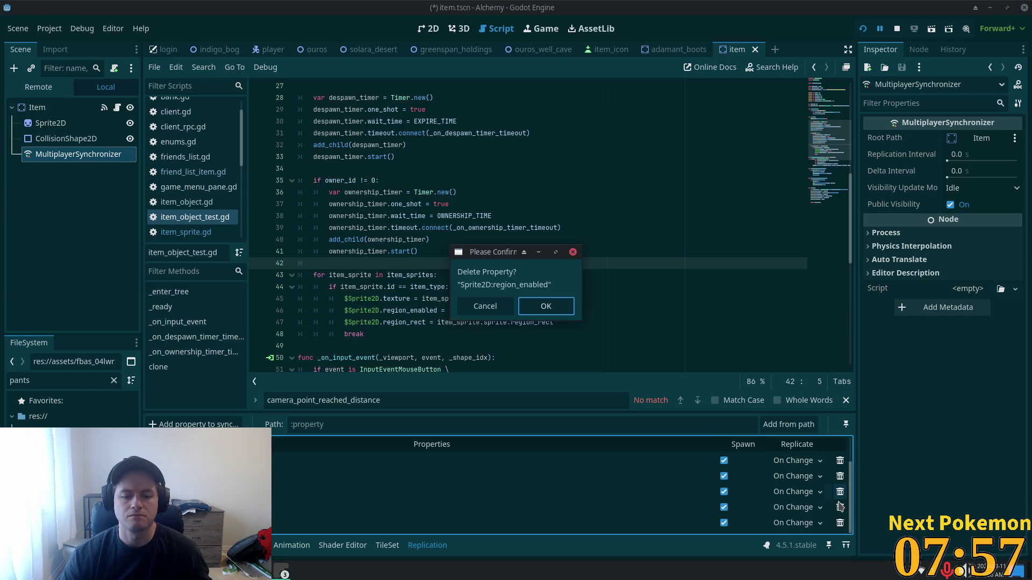
- Remove Sprite2D:region_enabled and Sprite2D:region_rect from replication
left_click(529, 309)
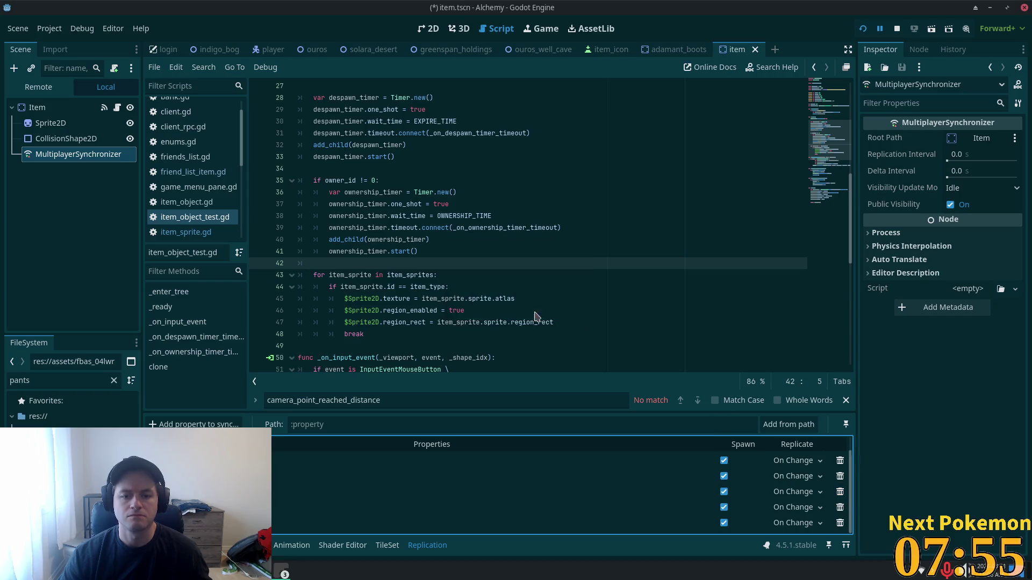
left_click(840, 508)
left_click(539, 312)
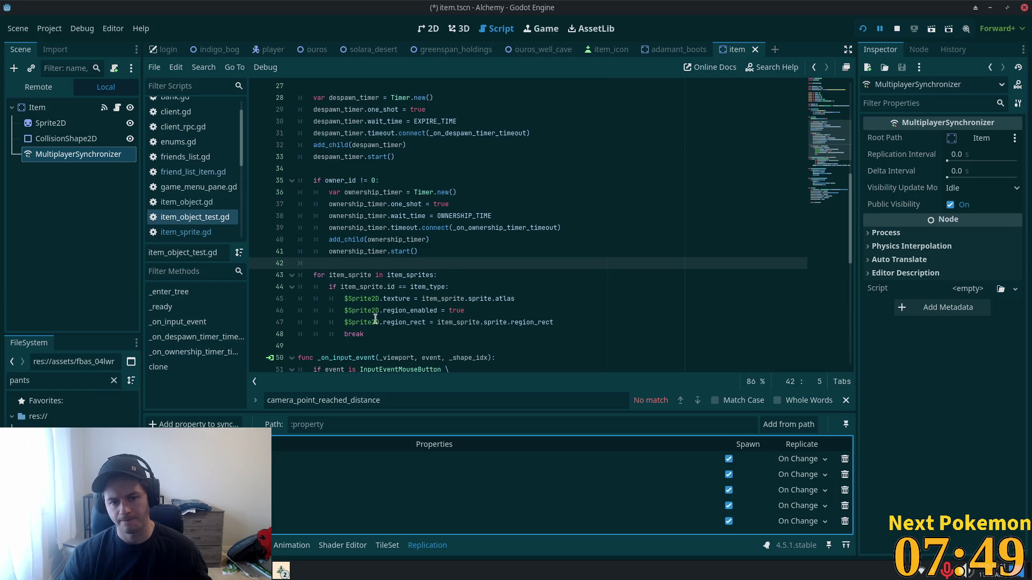
- Review the script, return to the code editor, and select the old search term
scroll(396, 276, "up", 3)
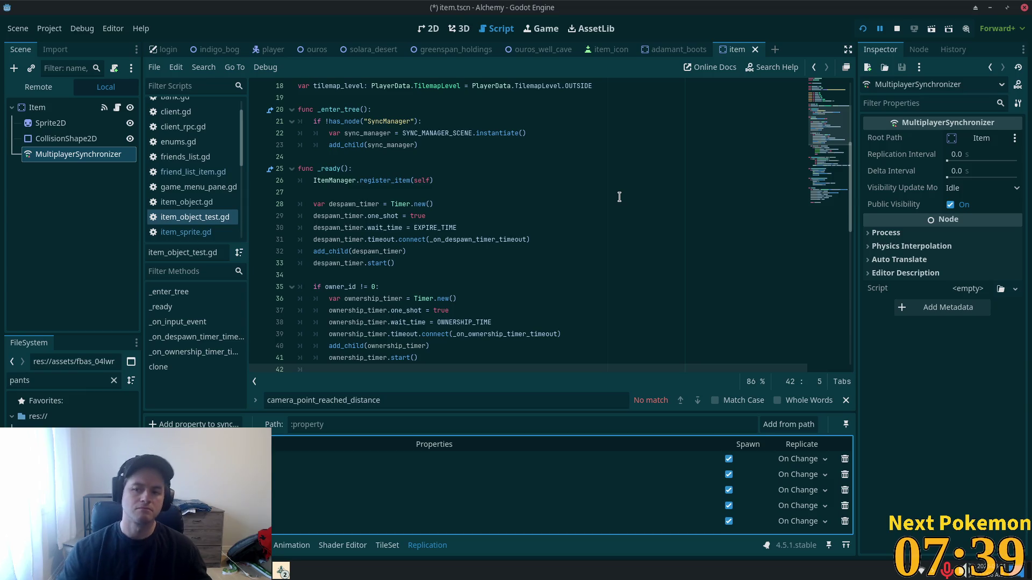
scroll(619, 196, "down", 4)
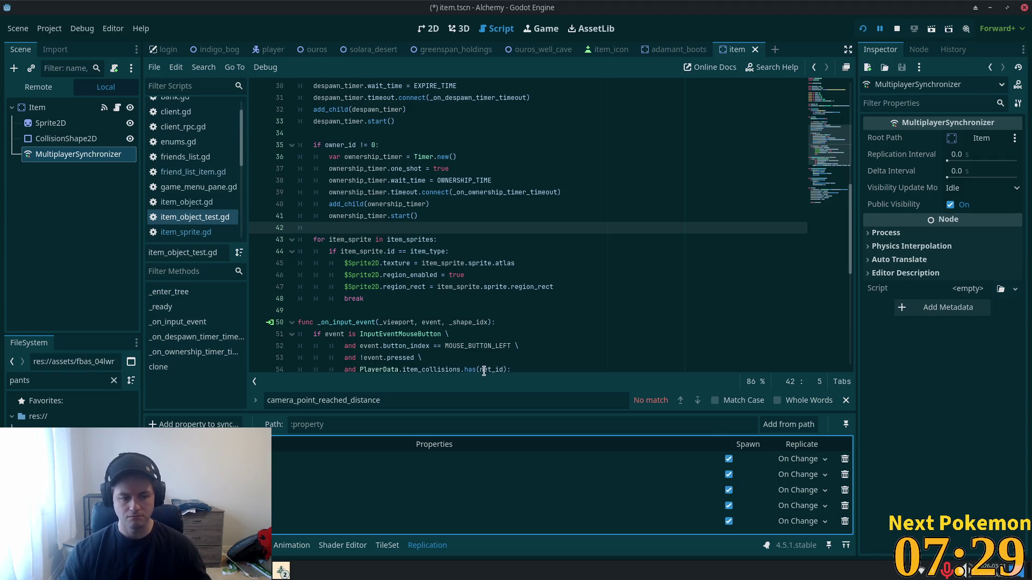
scroll(457, 329, "down", 1)
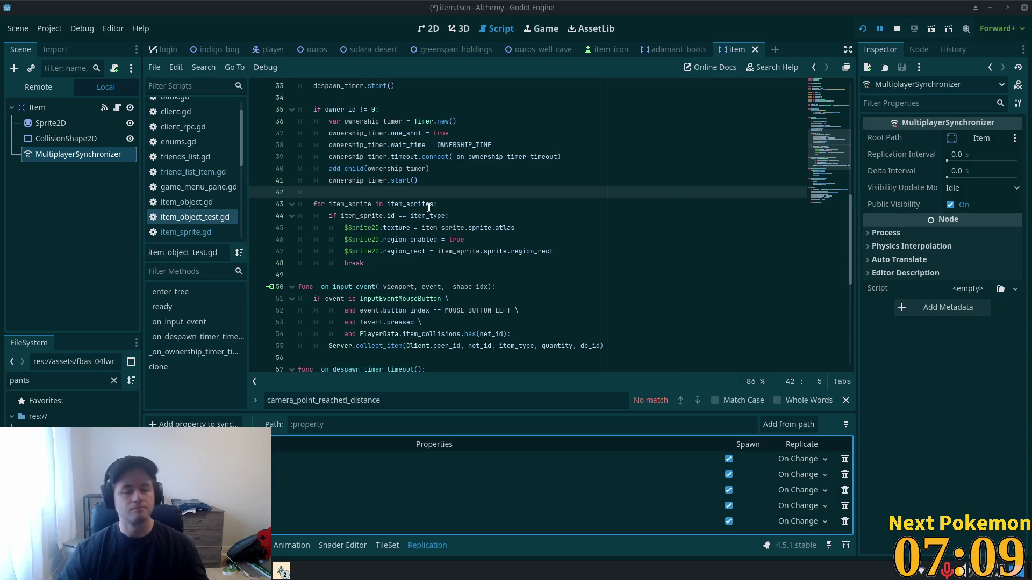
scroll(438, 226, "up", 3)
scroll(400, 233, "up", 3)
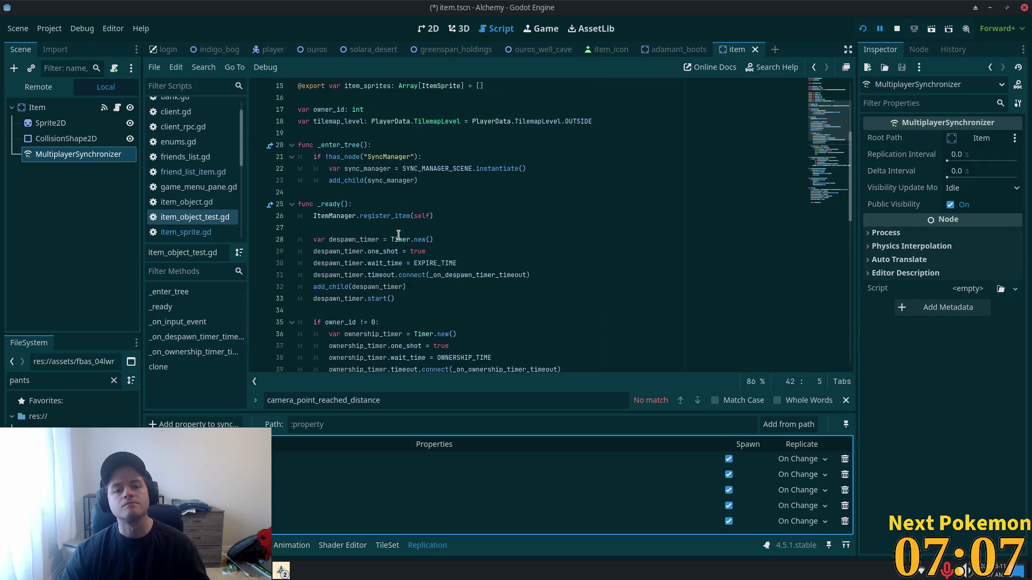
scroll(399, 242, "up", 5)
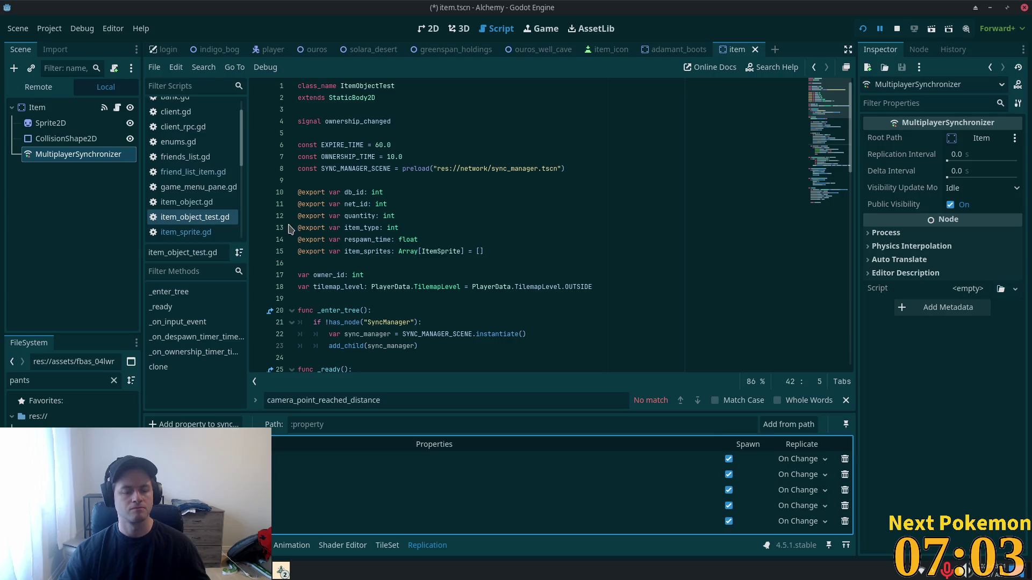
key("alt+Tab")
double_click(43, 60)
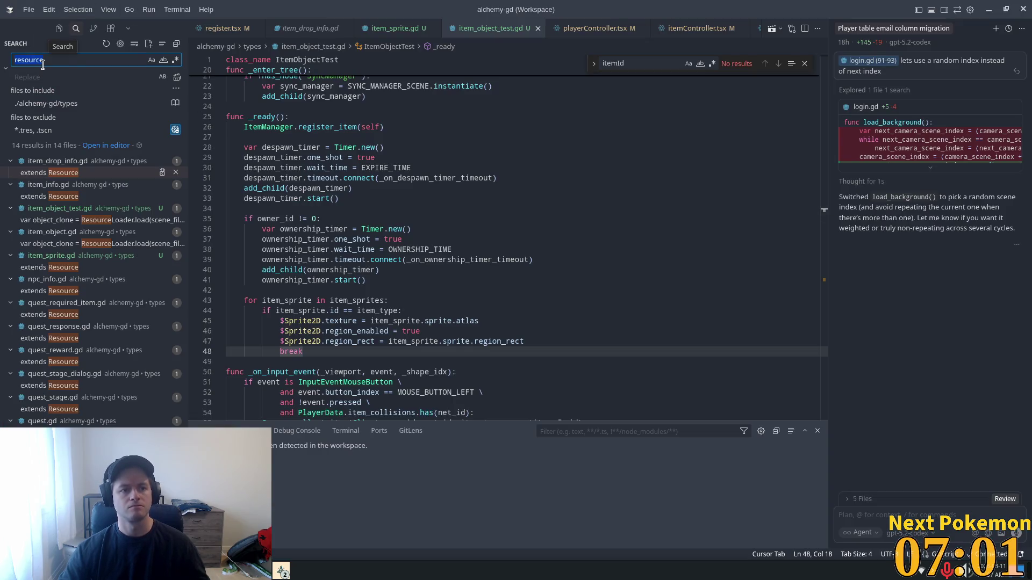
- Try different search terms and clear the folder restriction so the whole project is searched
type("spawn_")
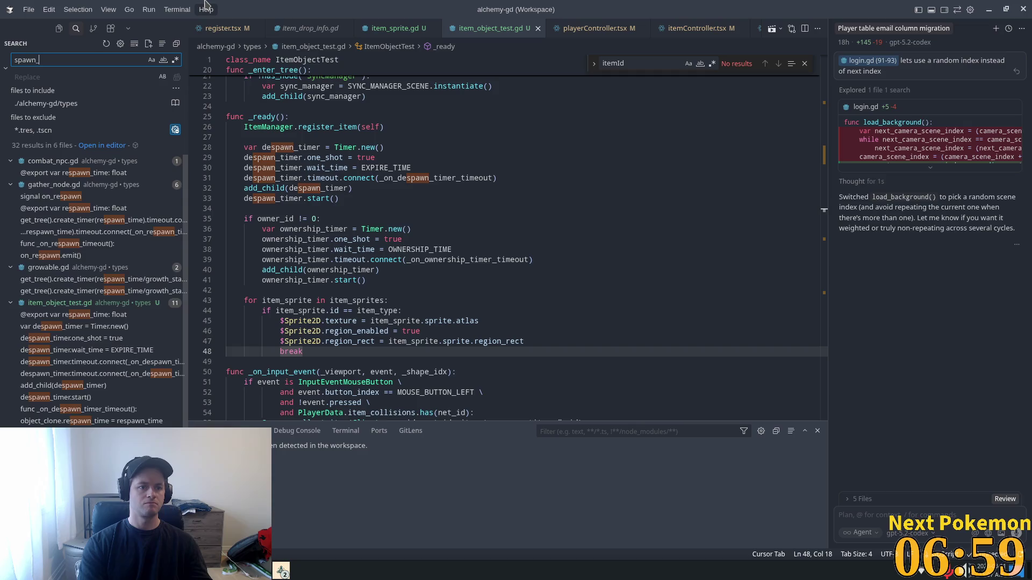
type("ite")
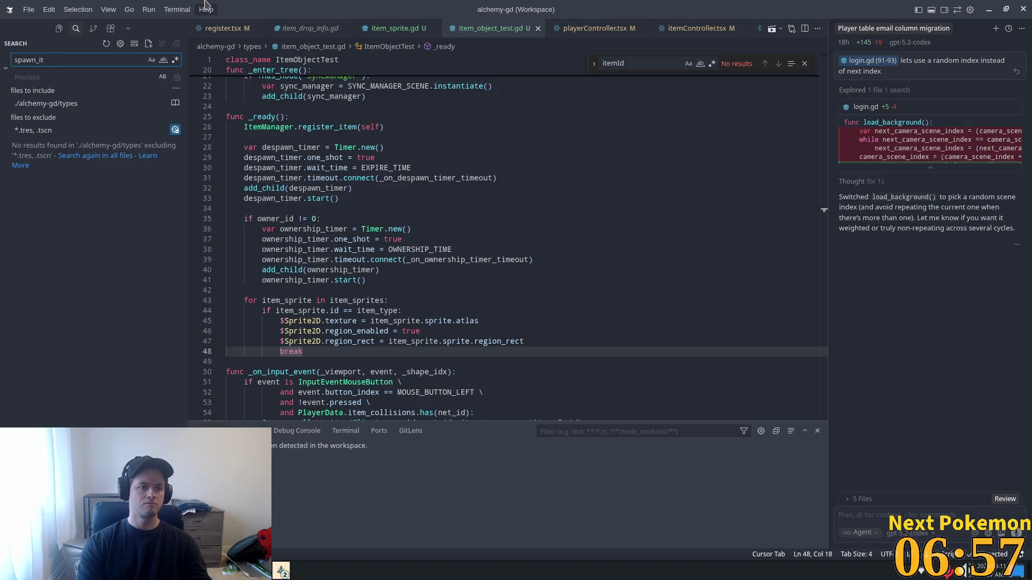
key("BackSpace")
key("BackSpace")
key("BackSpace")
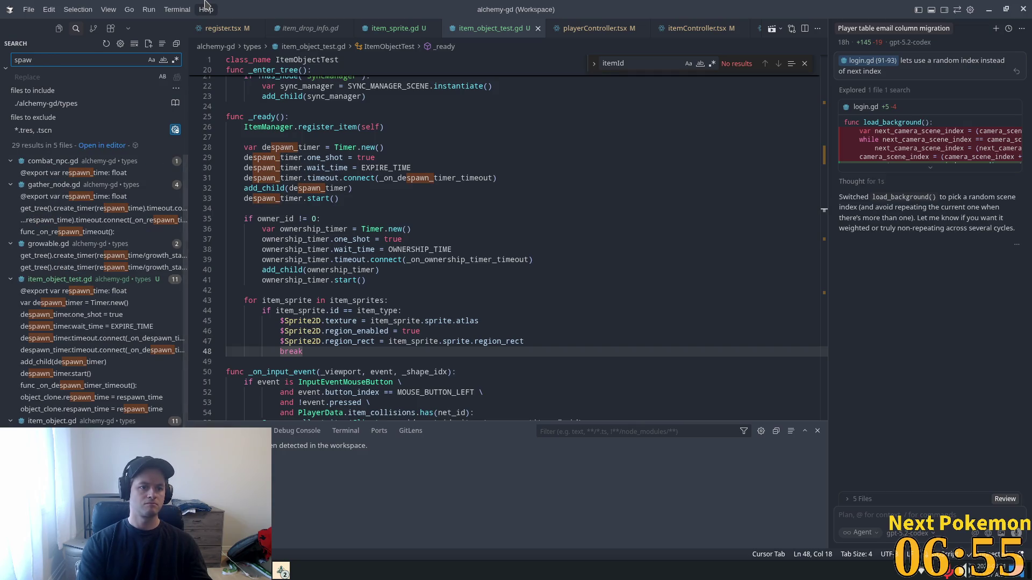
key("BackSpace")
type("drop_i")
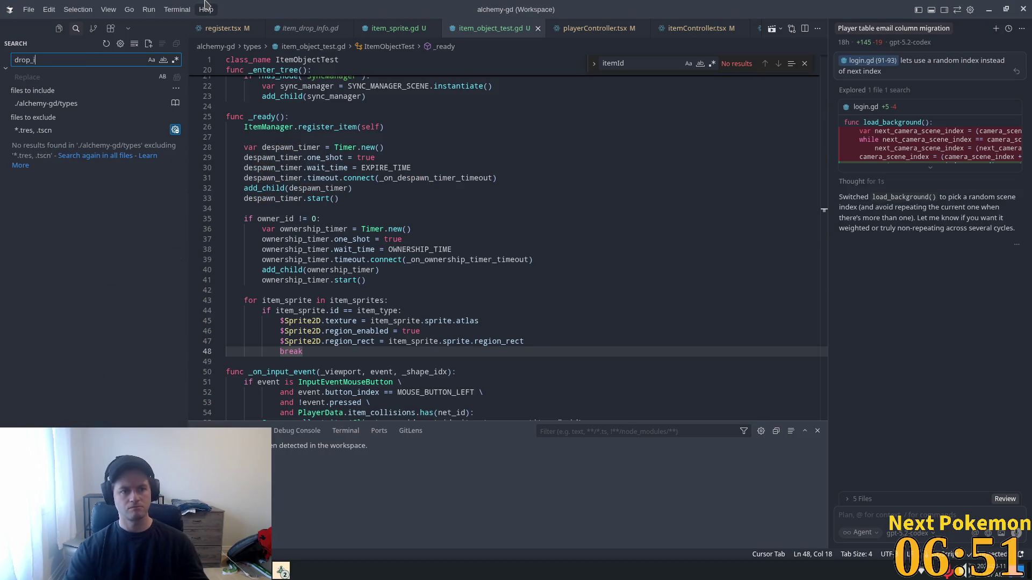
key("BackSpace")
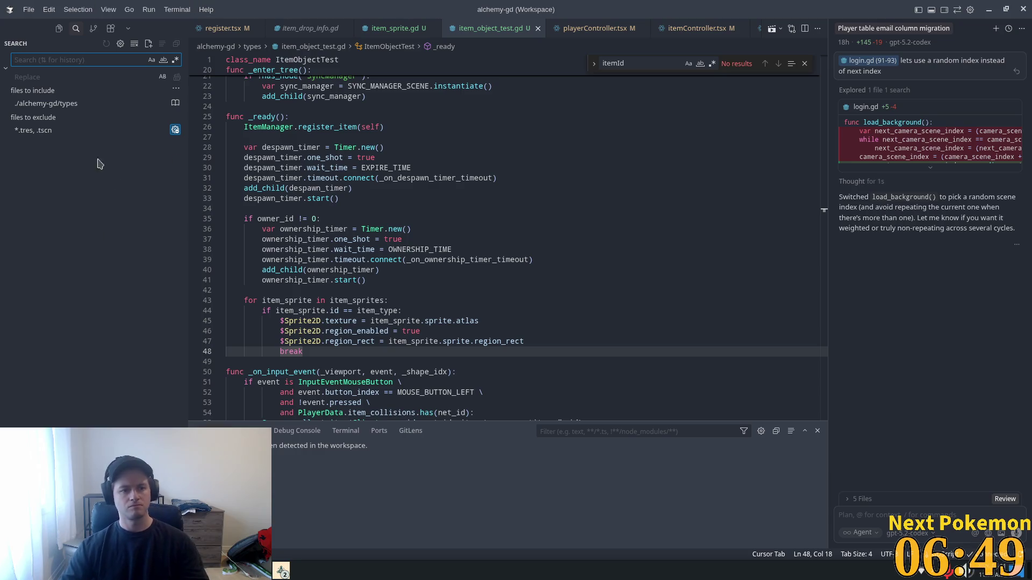
triple_click(43, 103)
key("BackSpace")
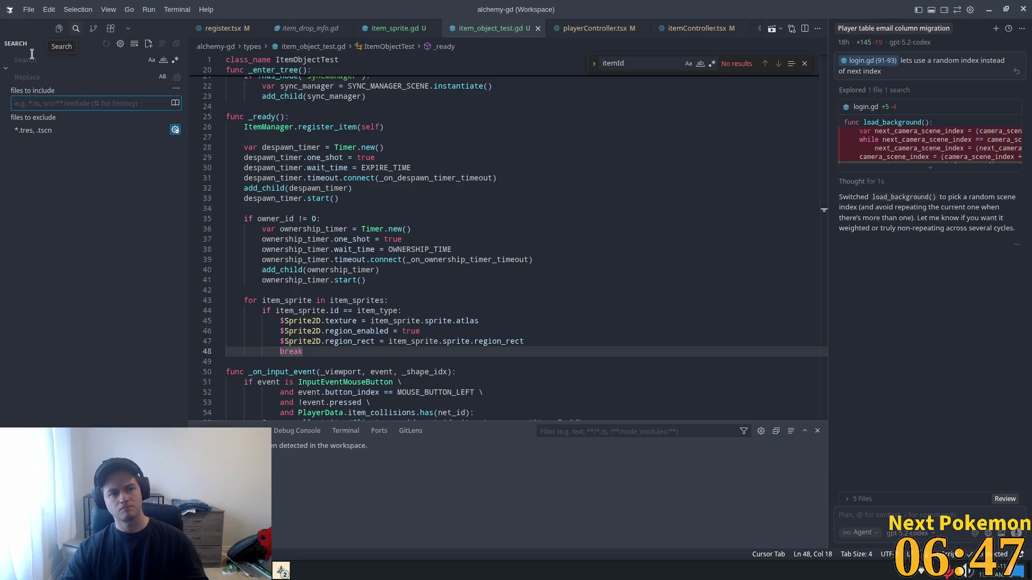
- Search for spawn_item and open the spawn_item_request.connect result in scene_root.gd
left_click(33, 59)
type("spawn")
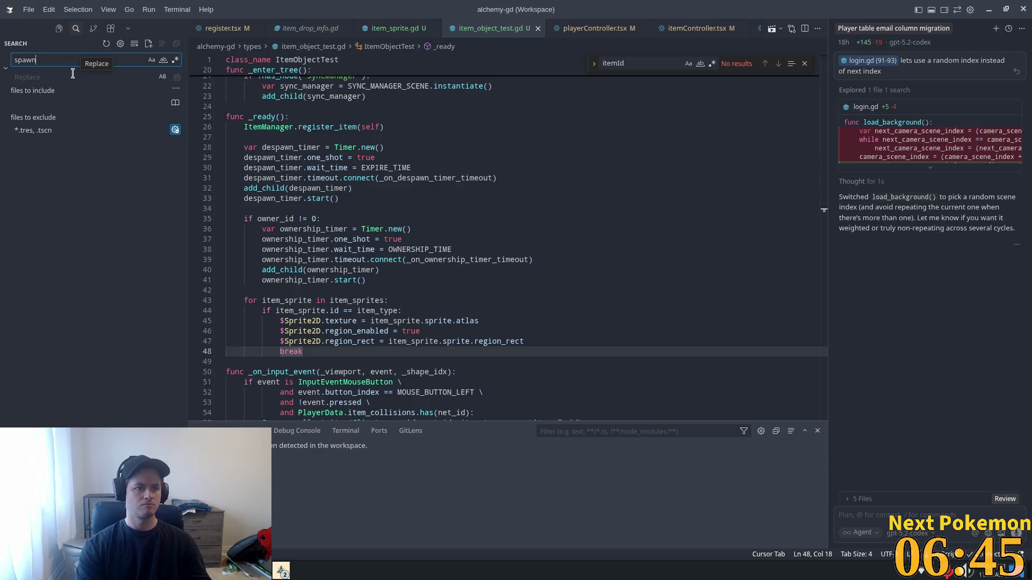
type("_item")
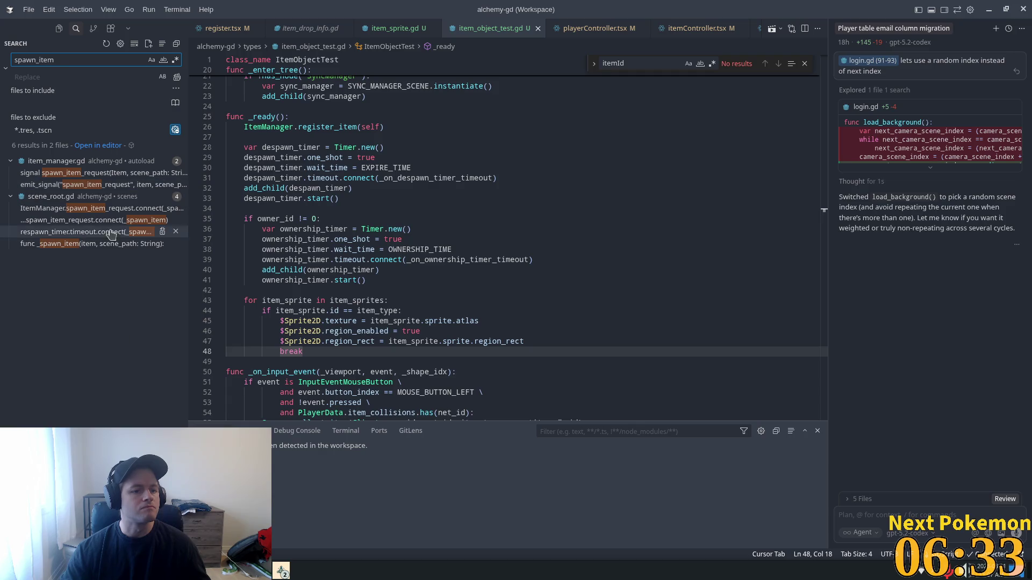
left_click(91, 209)
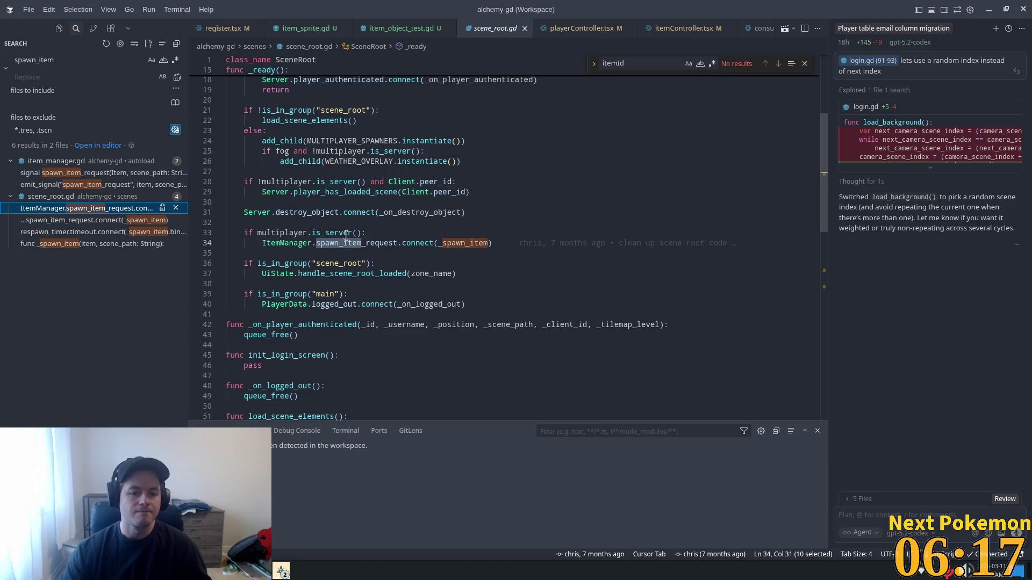
- Jump to _spawn_item and inspect item, scene_path and the SceneLoader.get_active_scene_by_path call
left_click(464, 243, "ctrl")
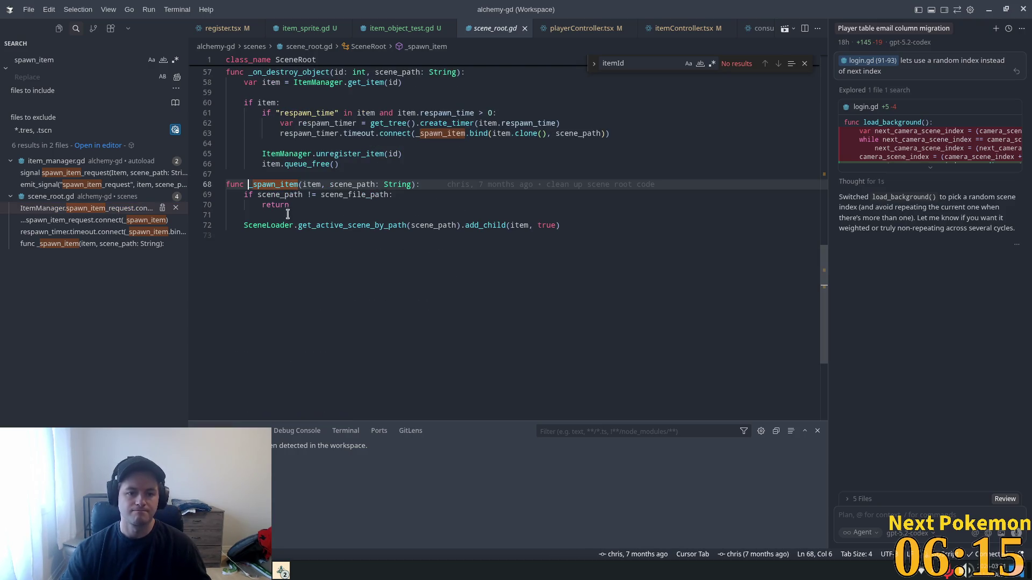
double_click(314, 225)
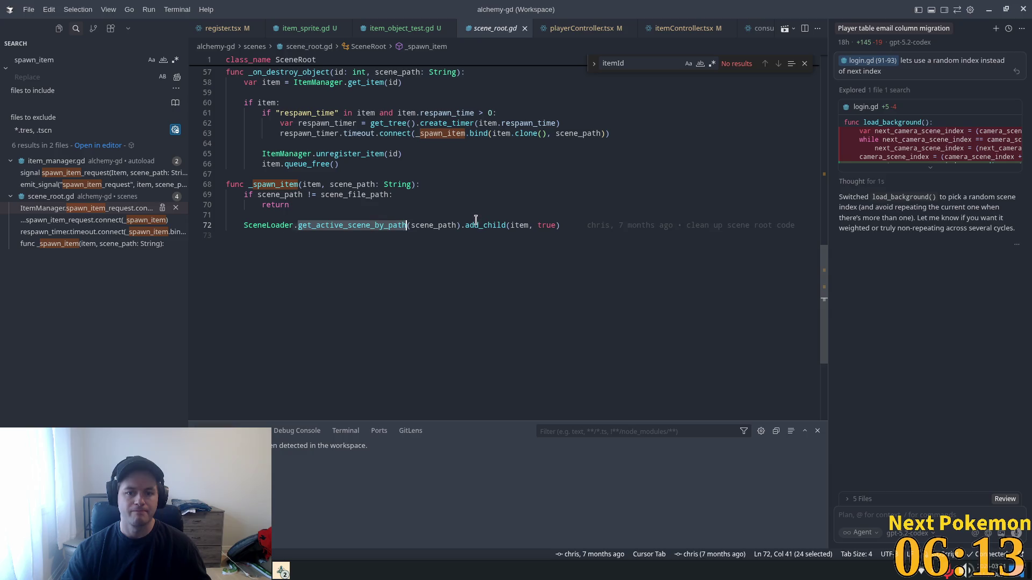
double_click(520, 225)
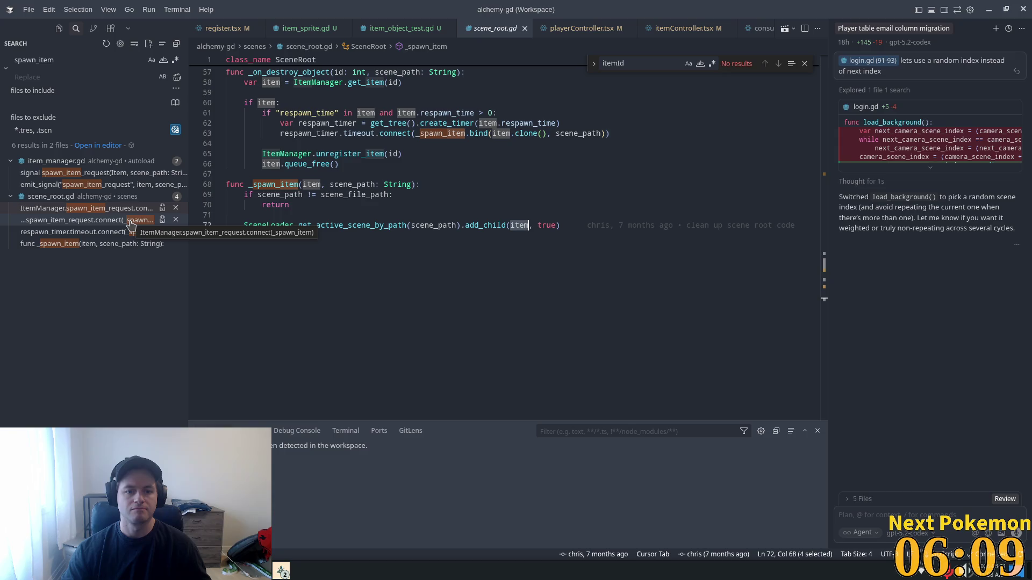
double_click(352, 184)
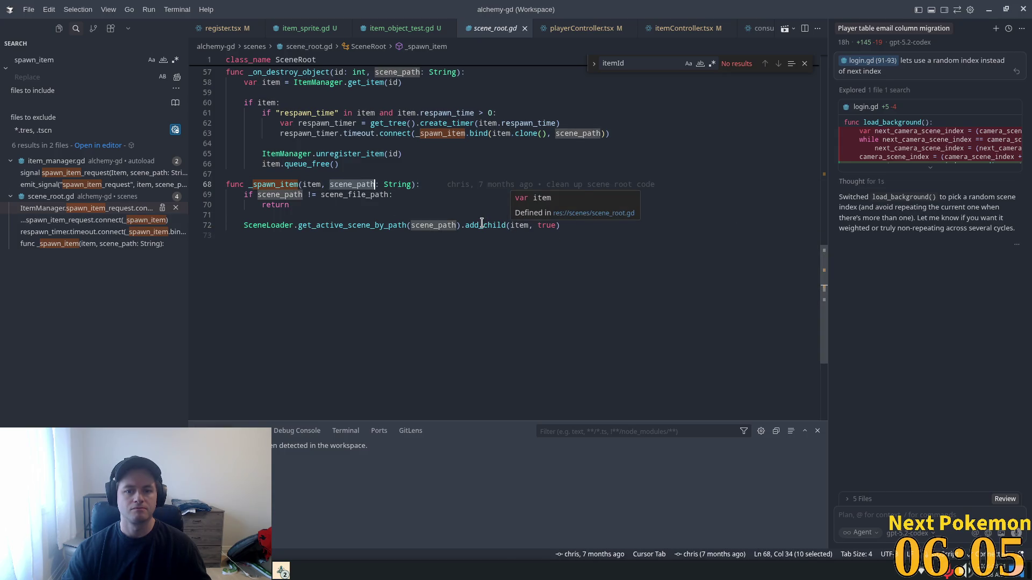
double_click(357, 225)
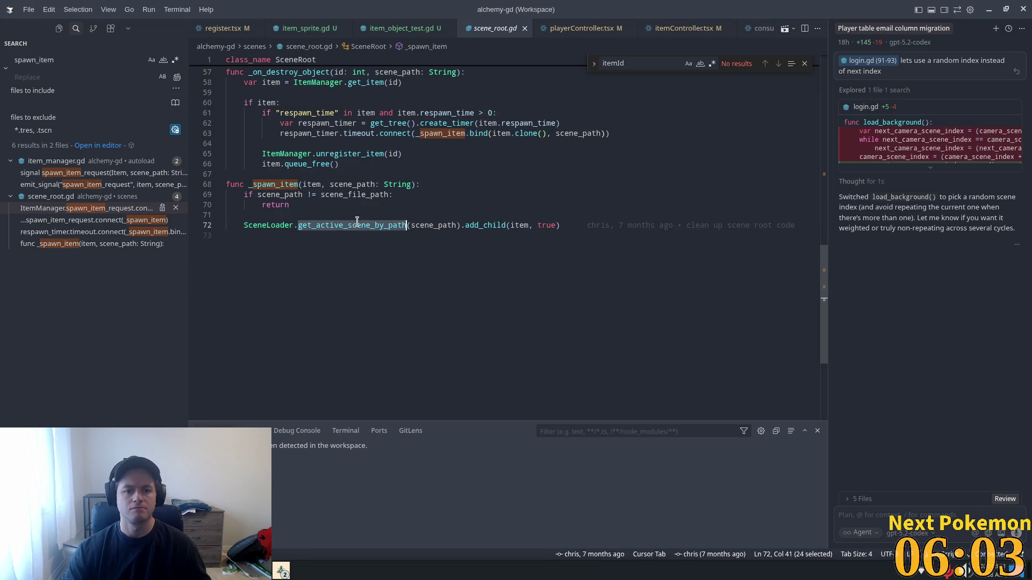
scroll(337, 213, "up", 2)
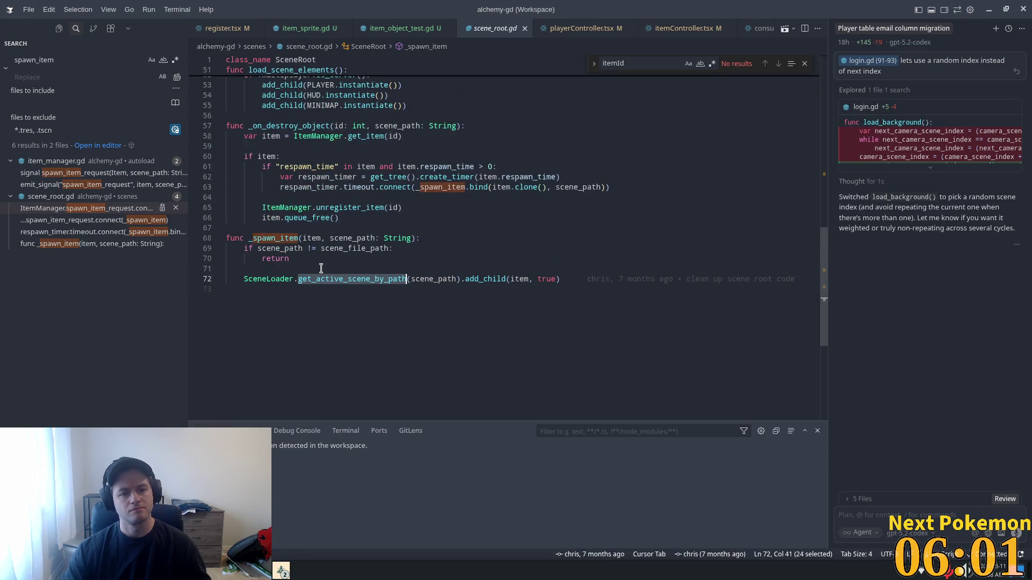
double_click(285, 279)
double_click(323, 280)
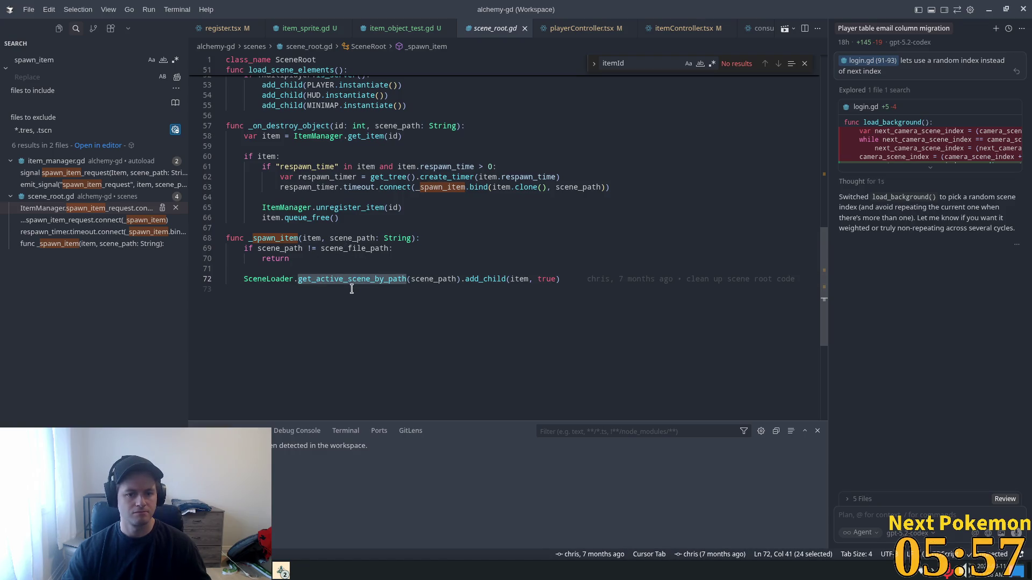
mouse_move(352, 279)
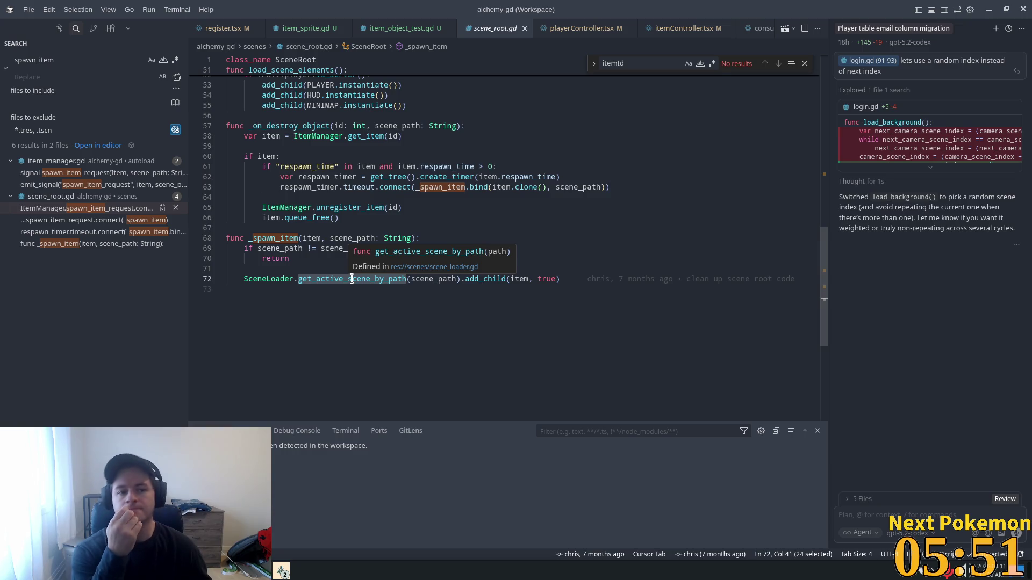
- Open the spawn_item_request declaration in item_manager.gd and find its use in request_item_spawn
left_click(124, 172)
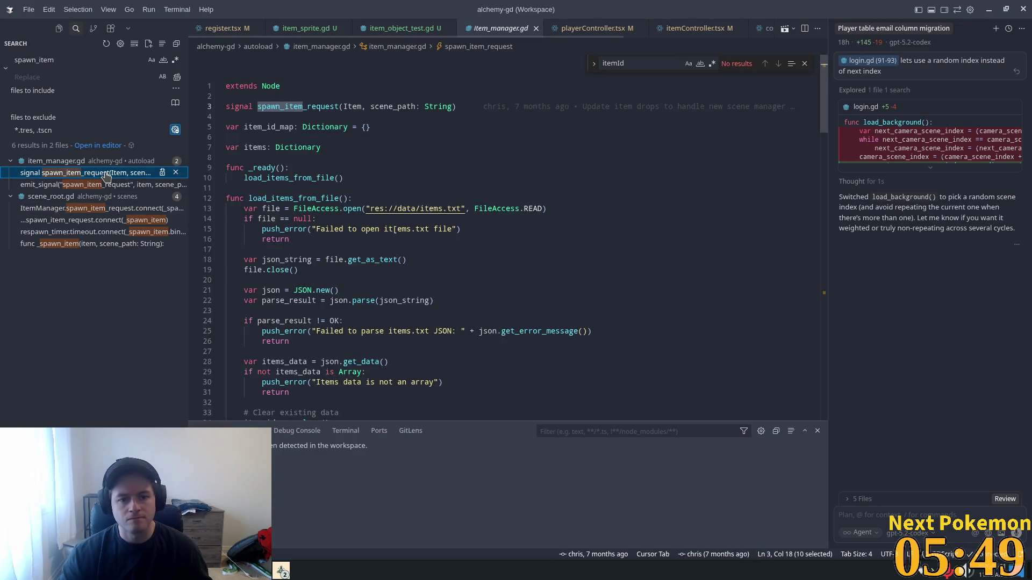
double_click(323, 107)
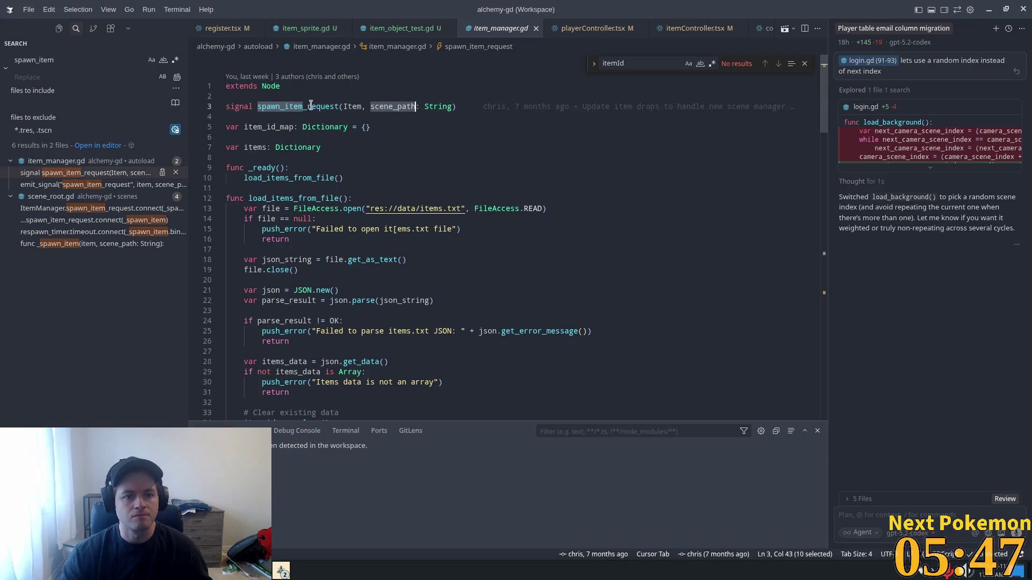
key("ctrl+f")
key("Return")
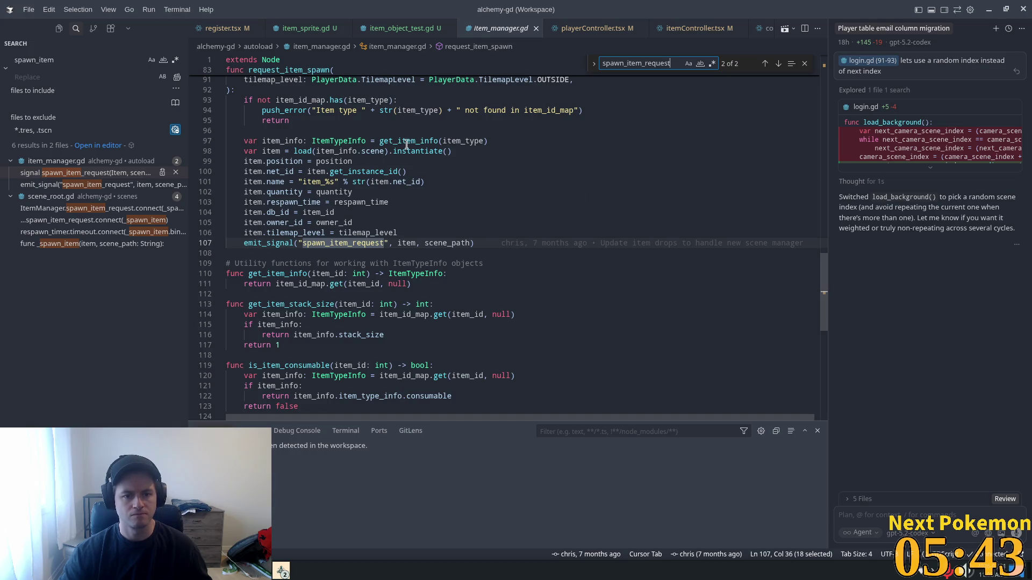
mouse_move(403, 243)
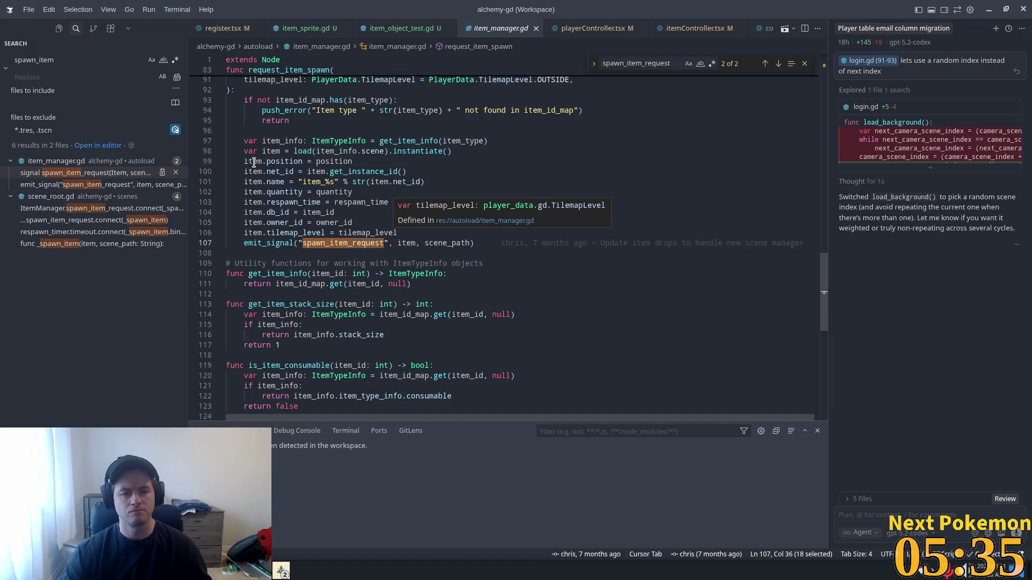
left_click(274, 151)
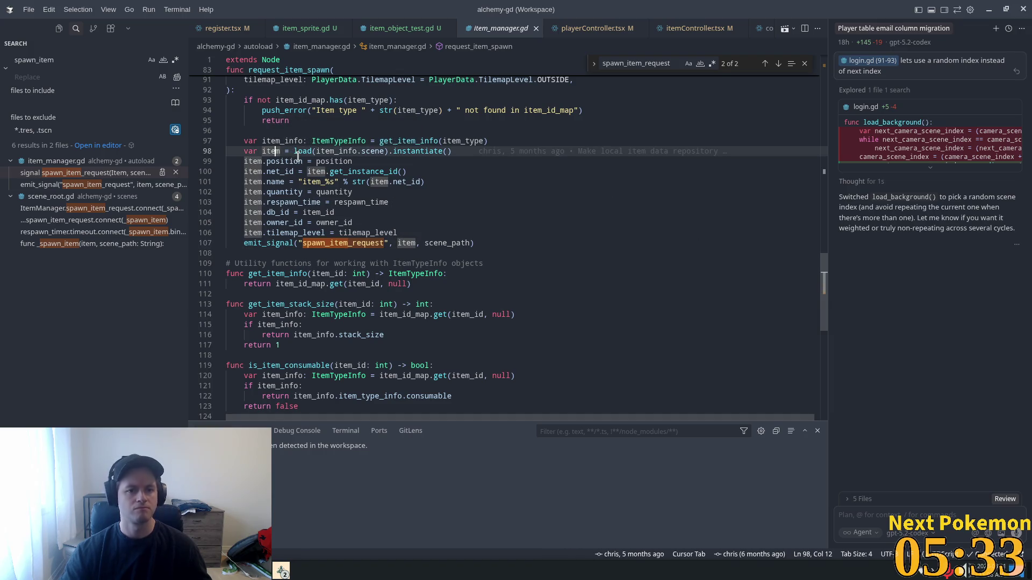
mouse_move(298, 156)
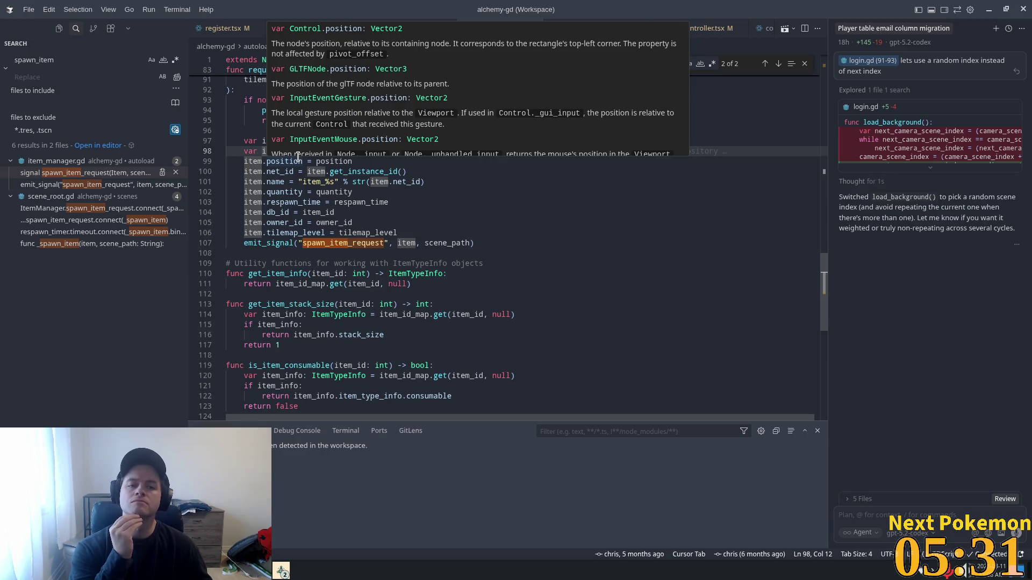
- Trace scene_path and item_info's scene field to the emit, then return to the signal declaration
scroll(429, 257, "up", 1)
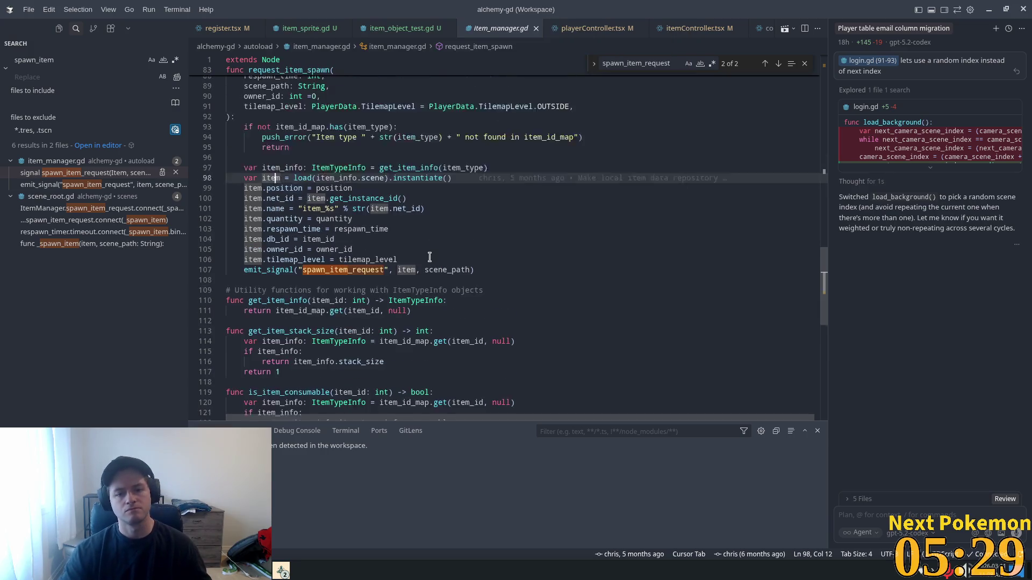
scroll(429, 257, "up", 1)
scroll(431, 252, "up", 3)
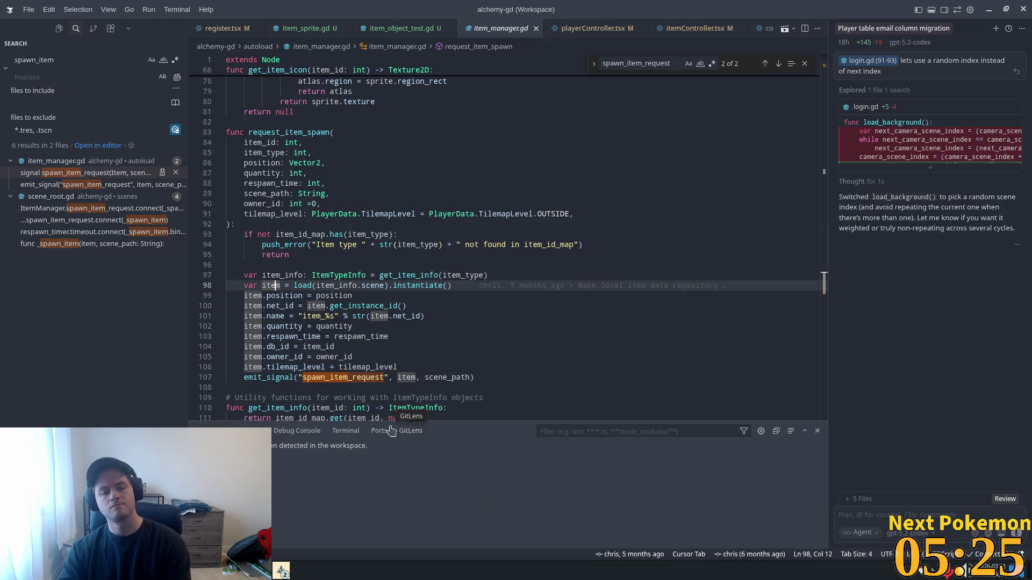
mouse_move(359, 382)
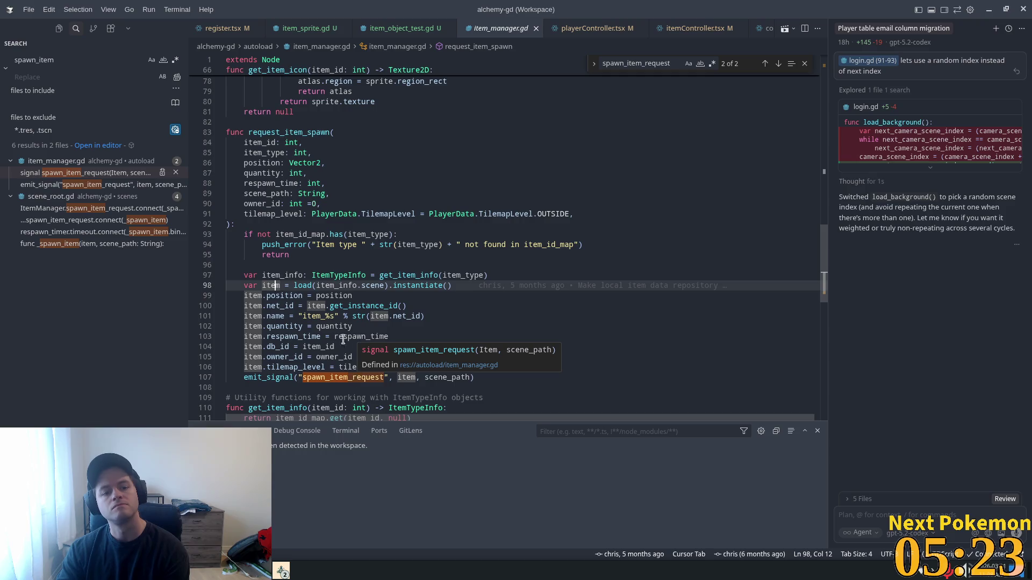
left_click(290, 376)
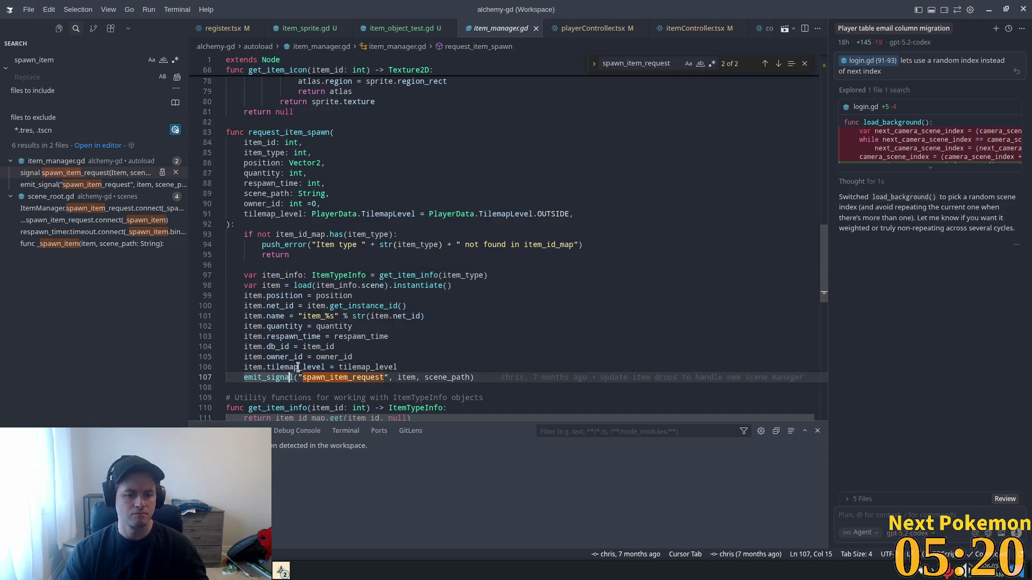
double_click(431, 378)
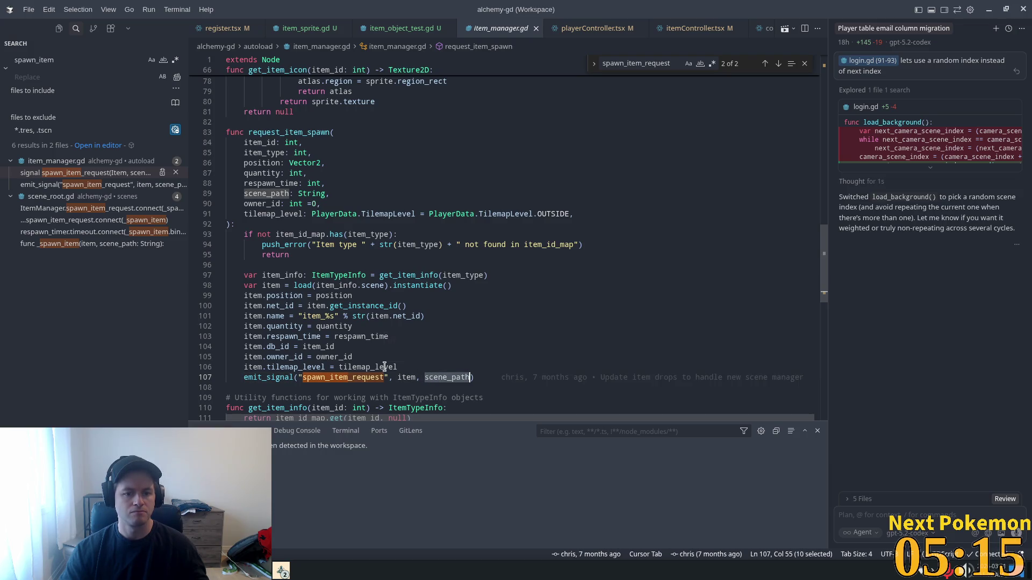
mouse_move(306, 195)
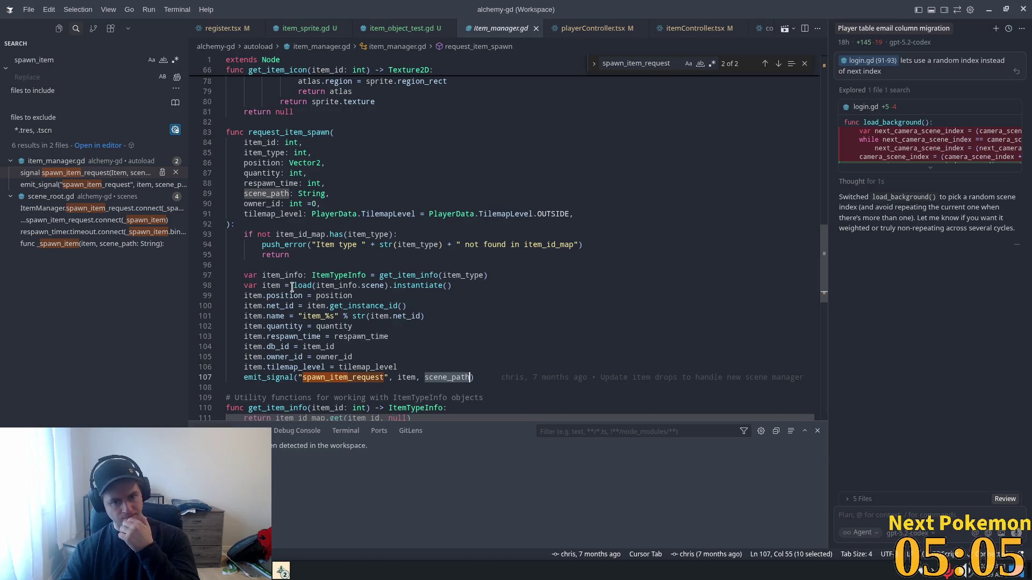
double_click(325, 287)
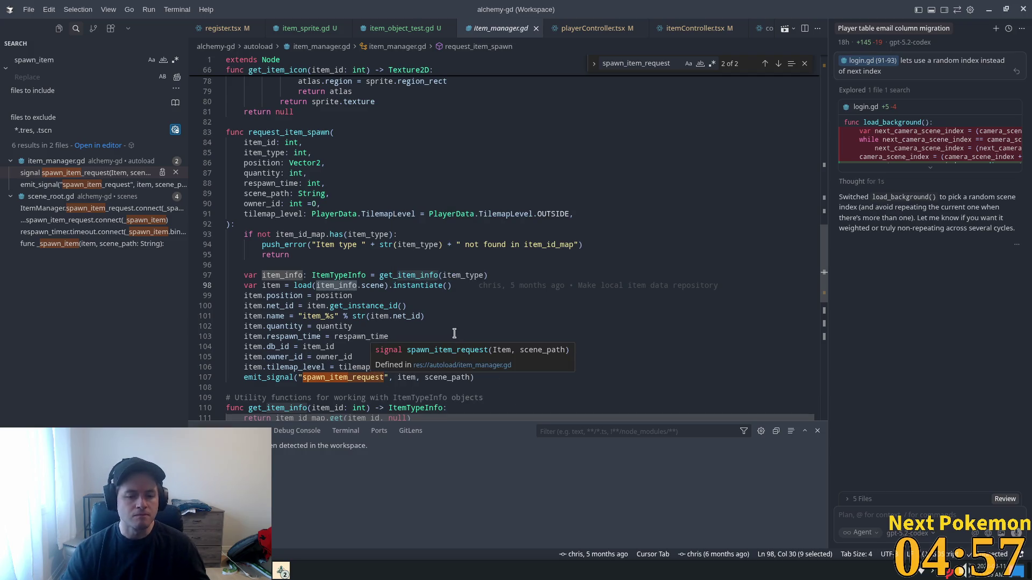
double_click(374, 284)
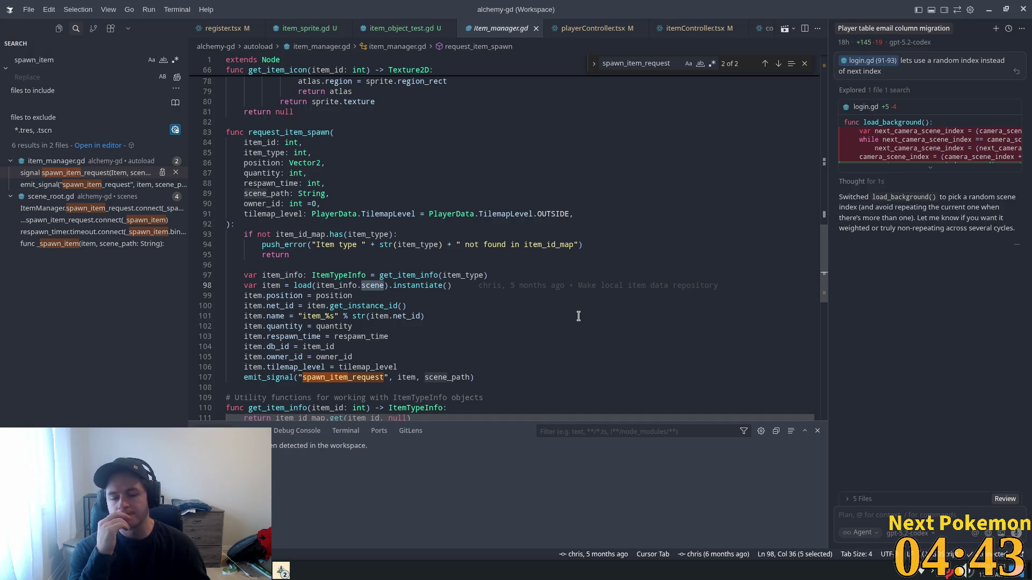
left_click(323, 377, "ctrl")
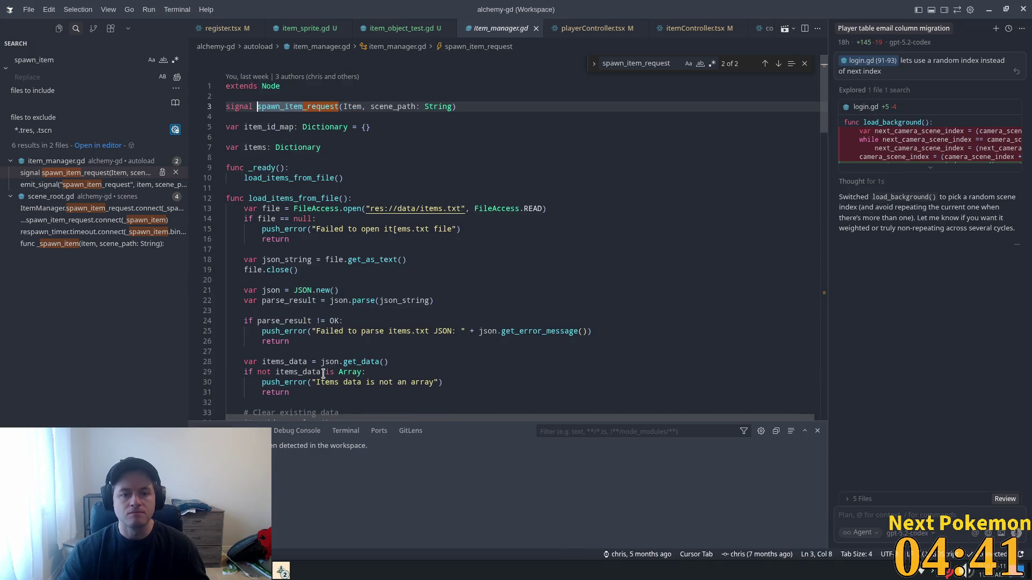
- Go back to _spawn_item in scene_root.gd via the spawn_item_request connection and highlight item
double_click(288, 107)
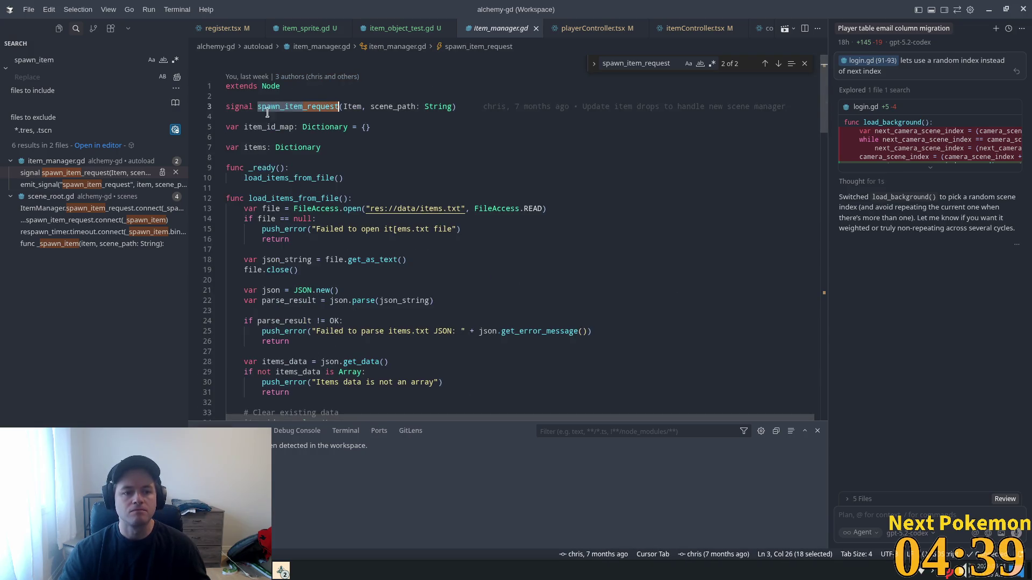
left_click(121, 210)
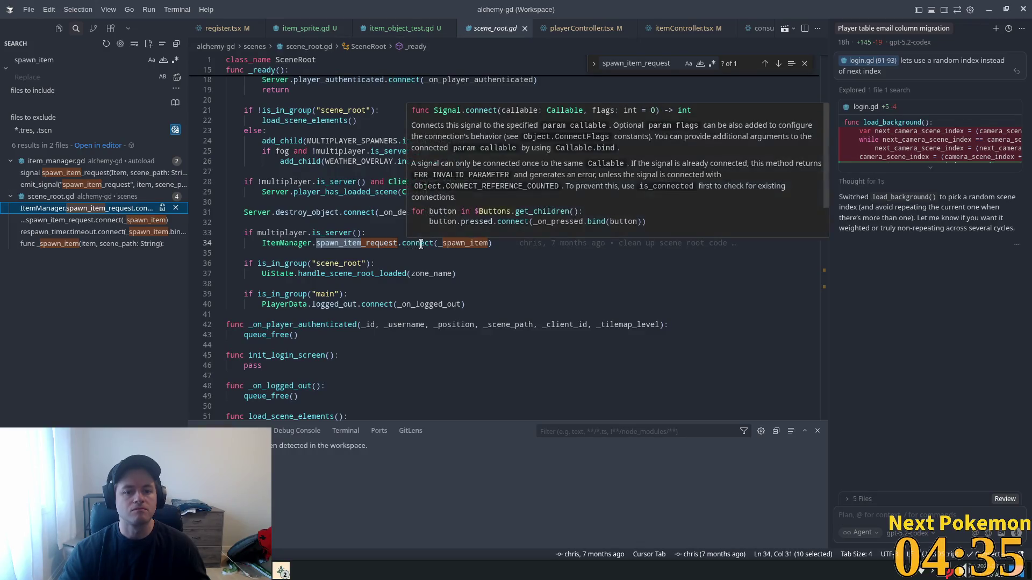
left_click(446, 244, "ctrl")
double_click(311, 184)
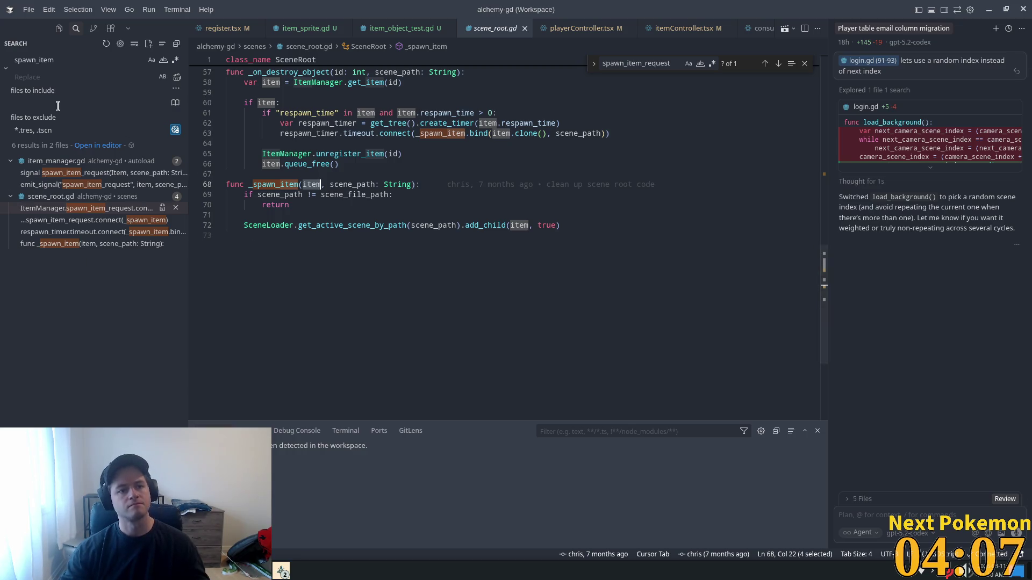
- Inspect the scene_path argument in _spawn_item and start a Quick Open file search
key("super")
key("Escape")
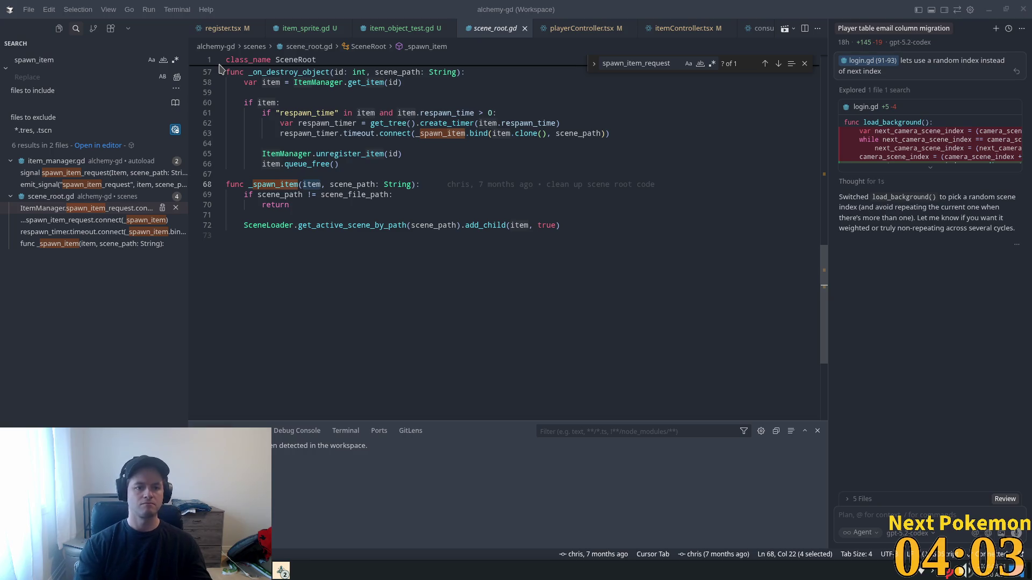
left_click(447, 225)
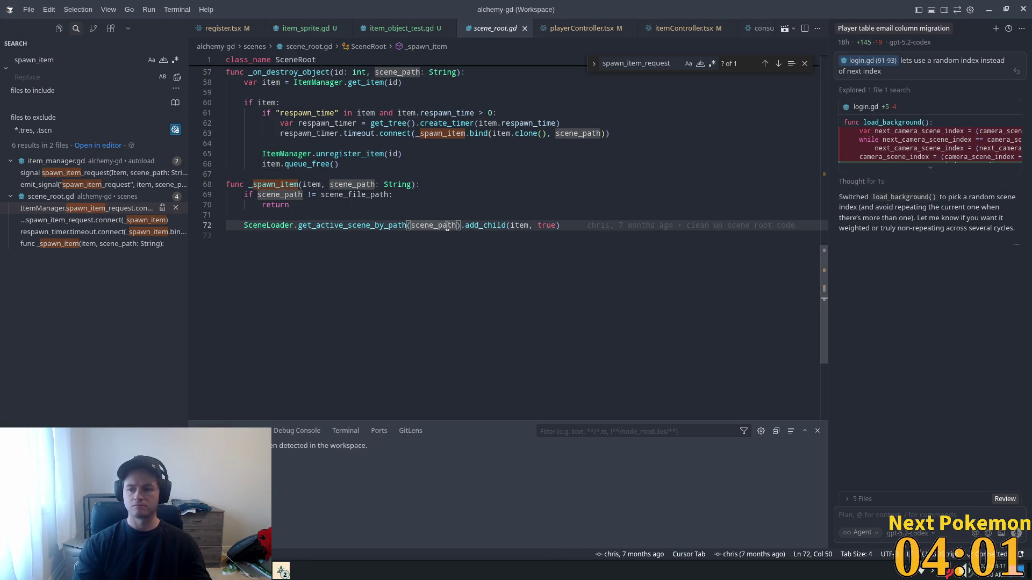
key("ctrl+p")
- Open items.txt and paste two copies of the Cabbage entry after it
type("items")
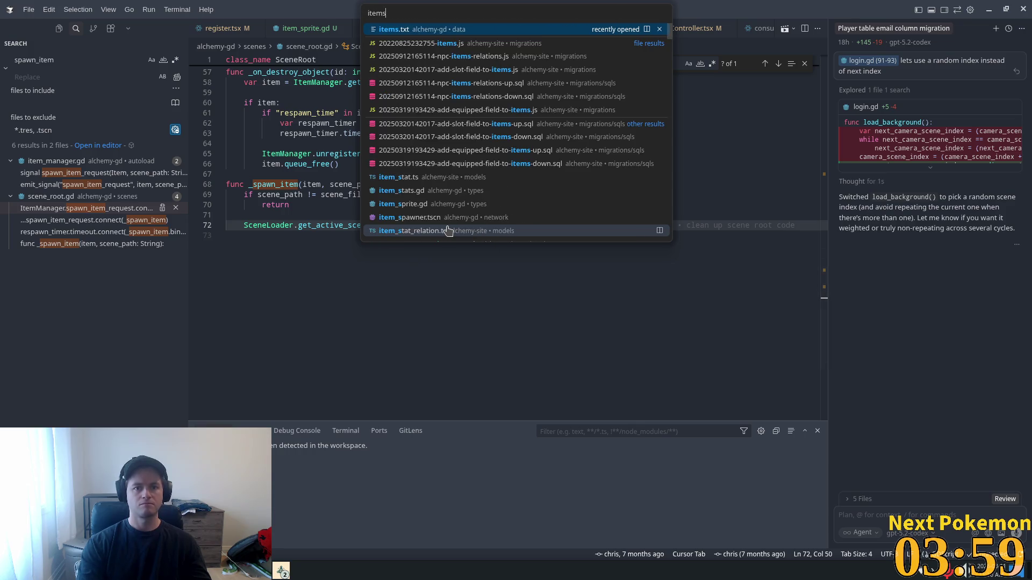
key("Return")
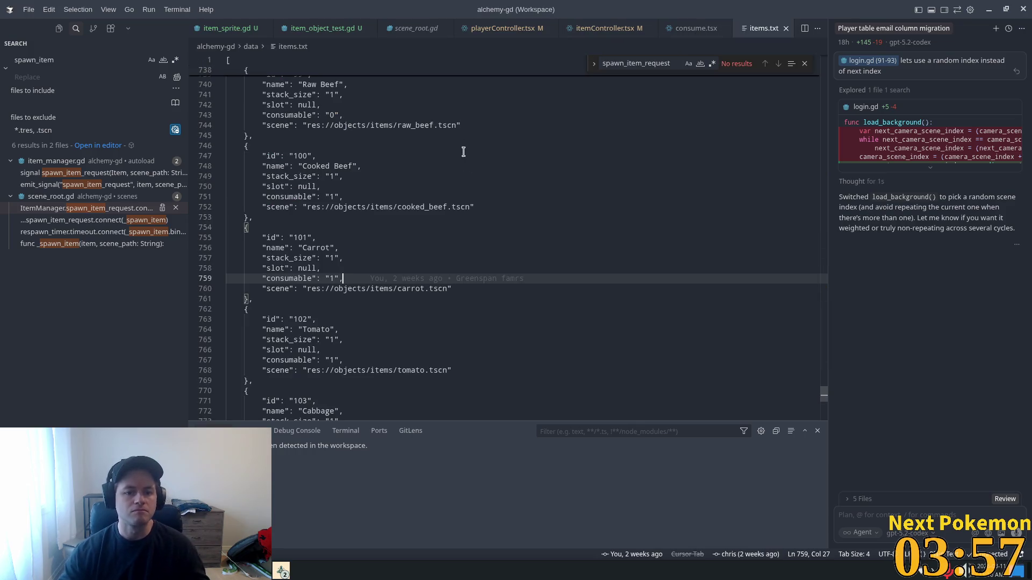
scroll(481, 286, "down", 5)
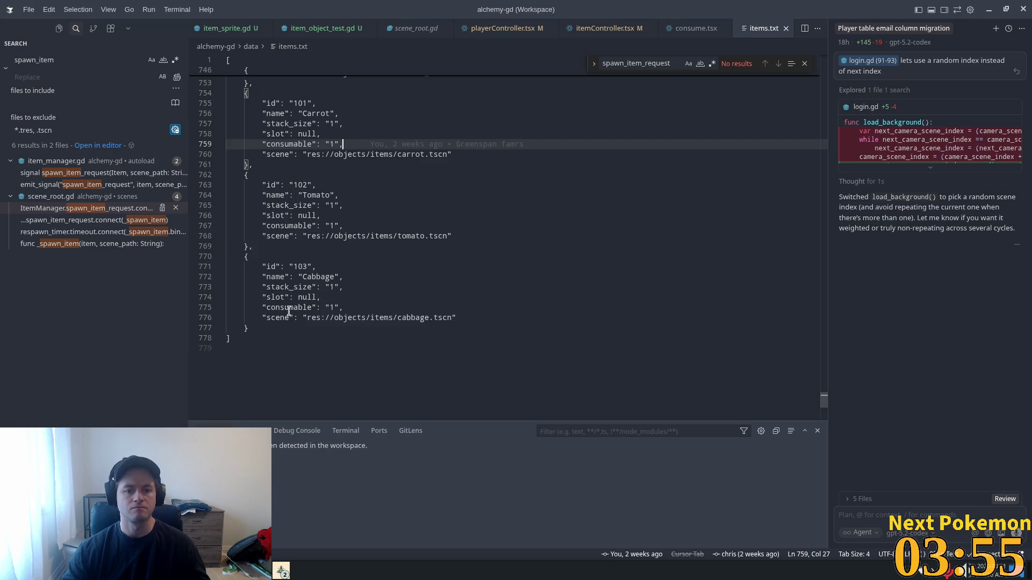
left_click_drag(257, 329, 246, 257)
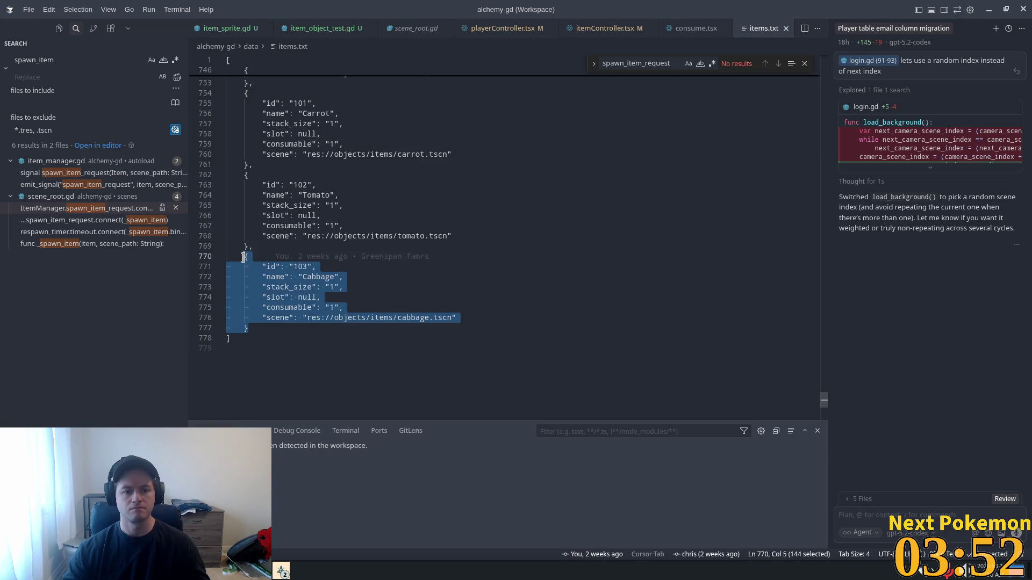
left_click(277, 332)
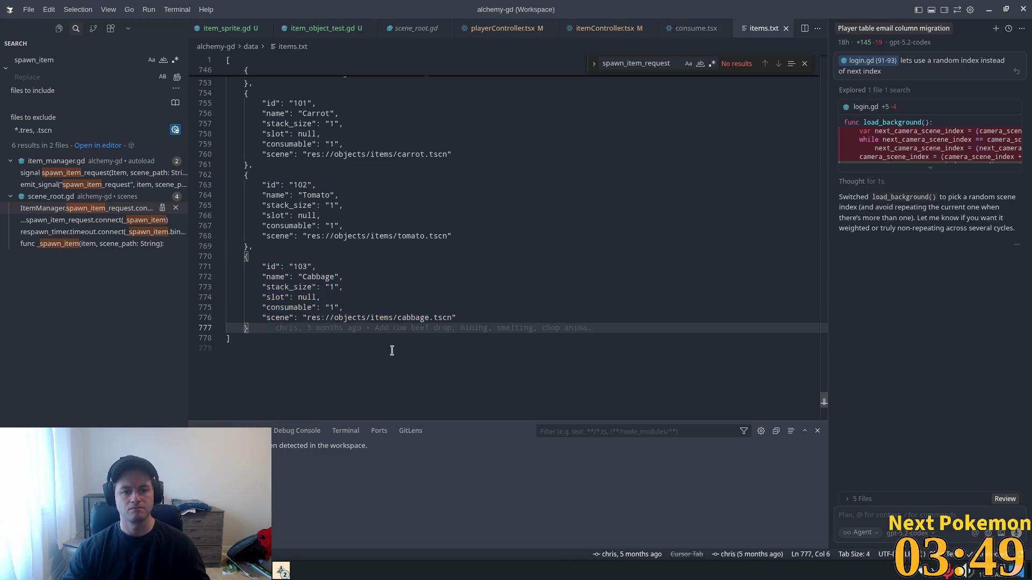
key("ctrl+v")
key("ctrl+v")
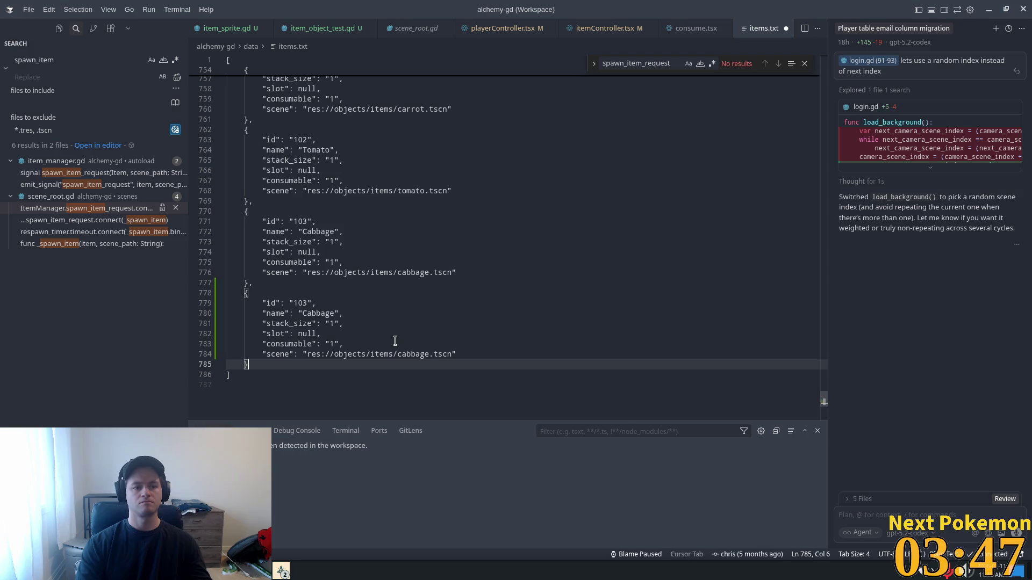
- Change the ids of the two new Cabbage copies to 104 and 105
left_click(298, 221)
key("BackSpace")
type("4")
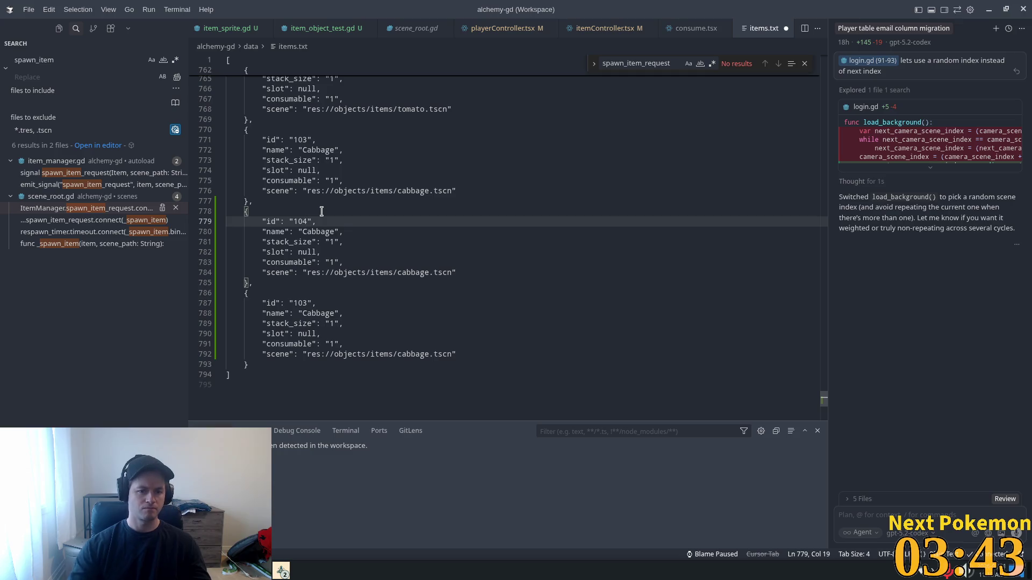
left_click(302, 303)
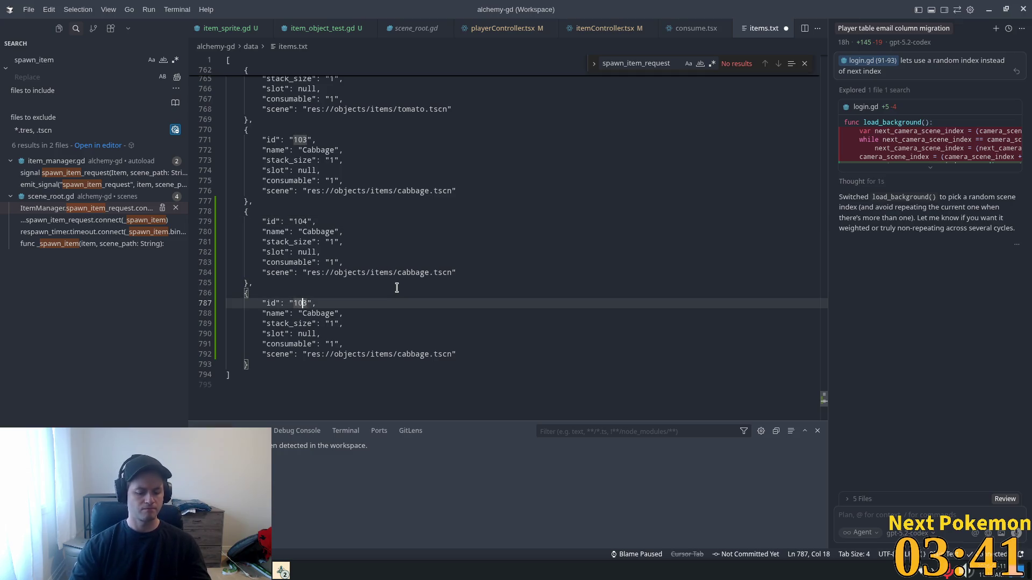
key("Delete")
type("5")
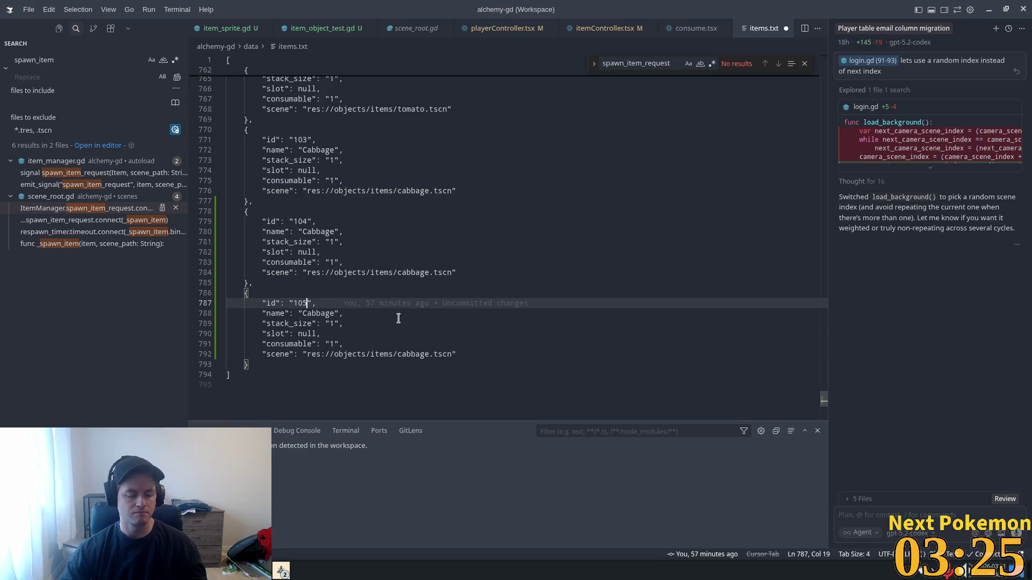
- In Godot, replace the FileSystem filter text with 'item.'
key("alt+Tab")
left_click(72, 384)
key("ctrl+a")
type("item.")
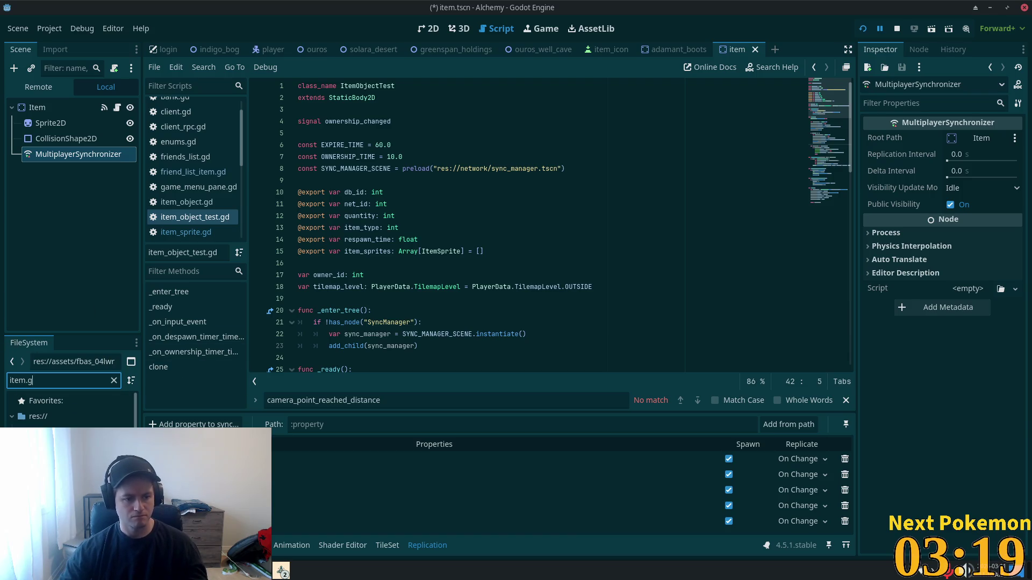
- Clear the filter and copy the path of objects/items/equipment/item.tscn from the FileSystem dock
key("Return")
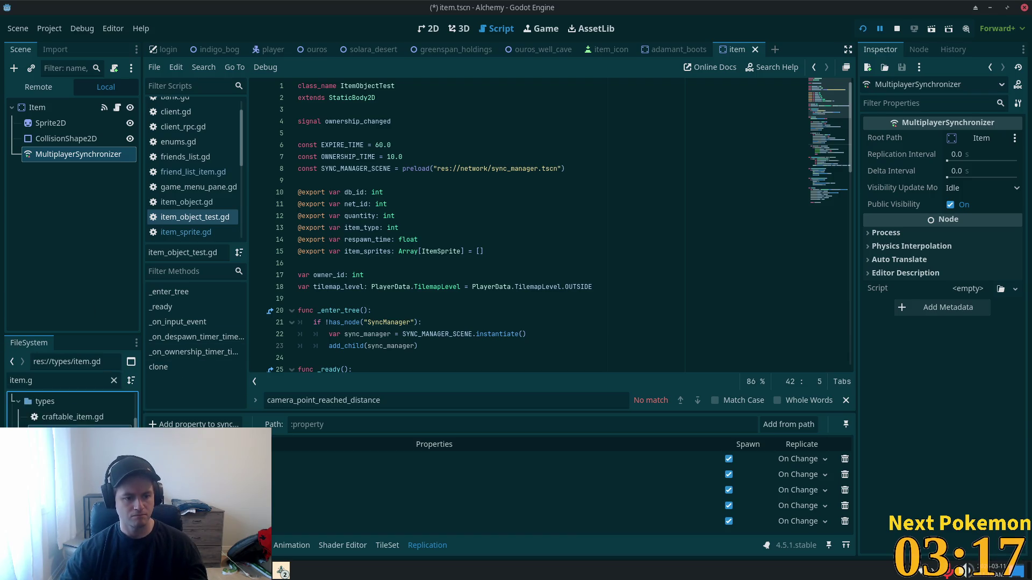
left_click(114, 380)
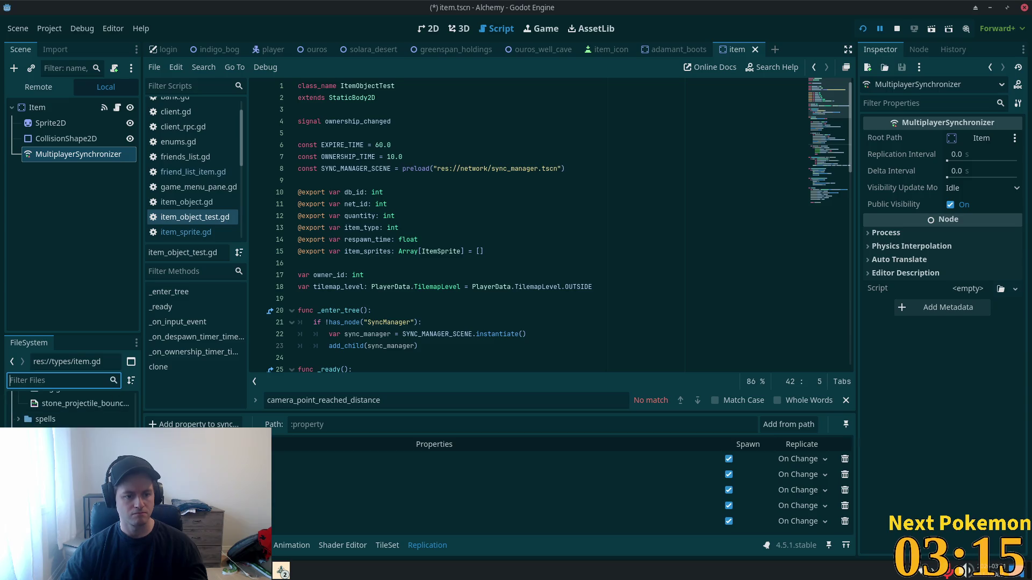
scroll(66, 425, "down", 5)
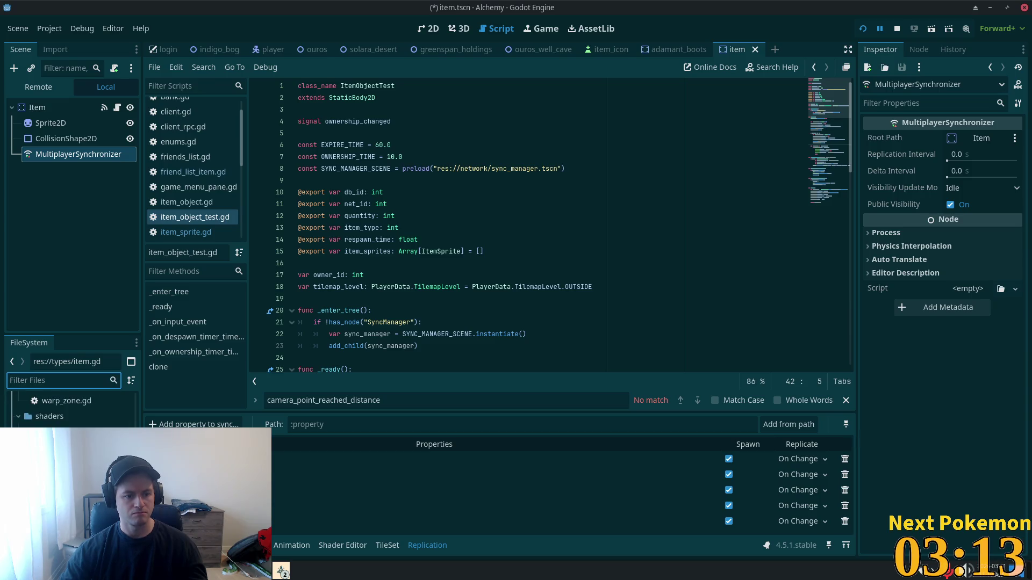
scroll(65, 424, "up", 10)
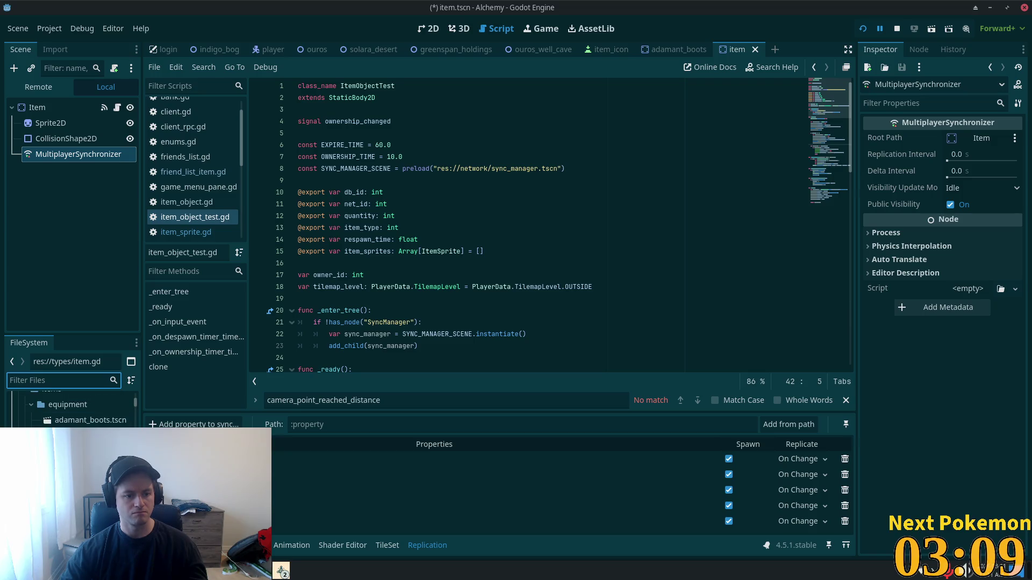
scroll(70, 408, "down", 3)
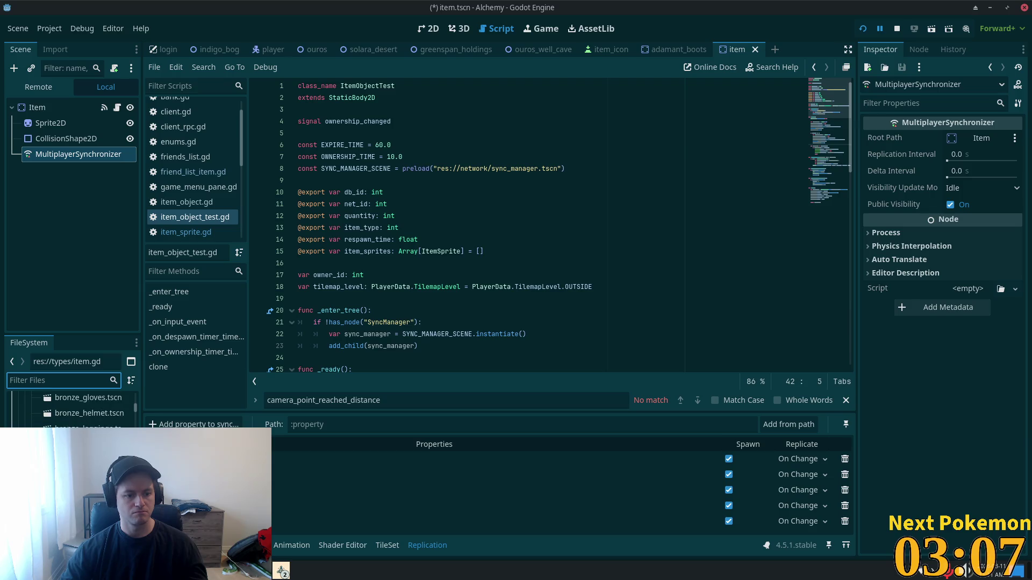
scroll(70, 409, "down", 2)
left_click(80, 391)
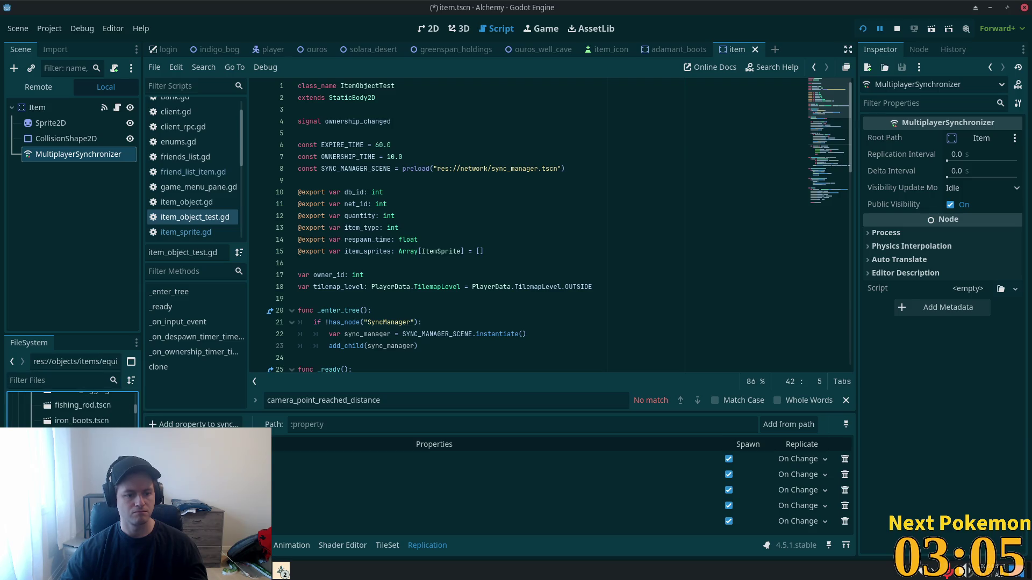
scroll(70, 408, "up", 3)
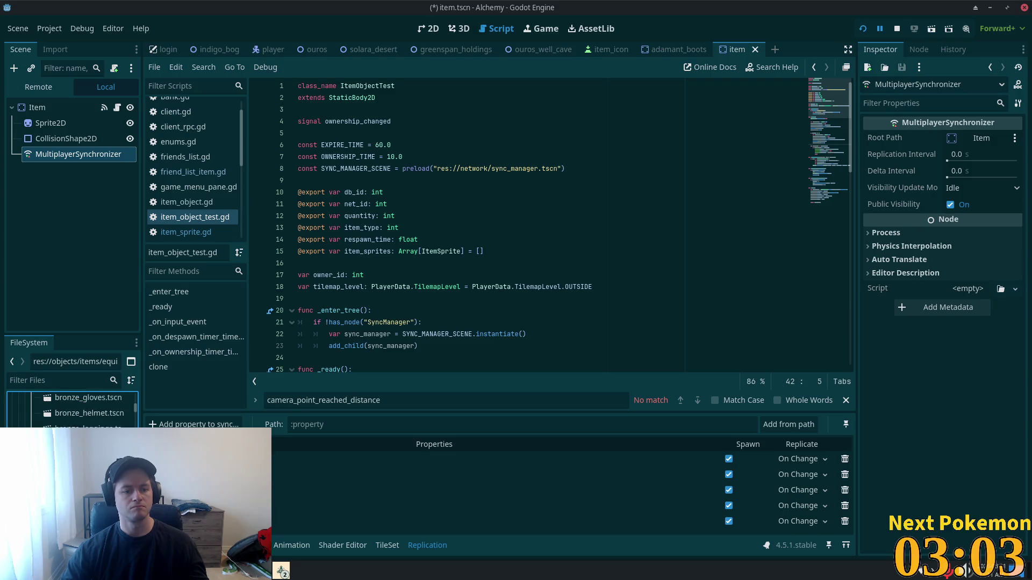
scroll(76, 414, "down", 2)
right_click(76, 424)
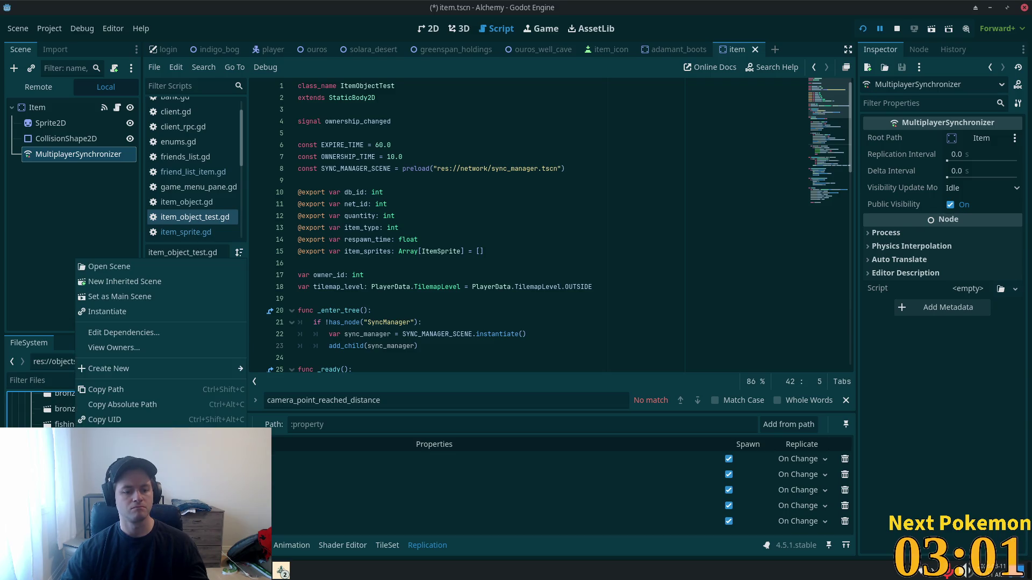
left_click(148, 392)
key("alt+Tab")
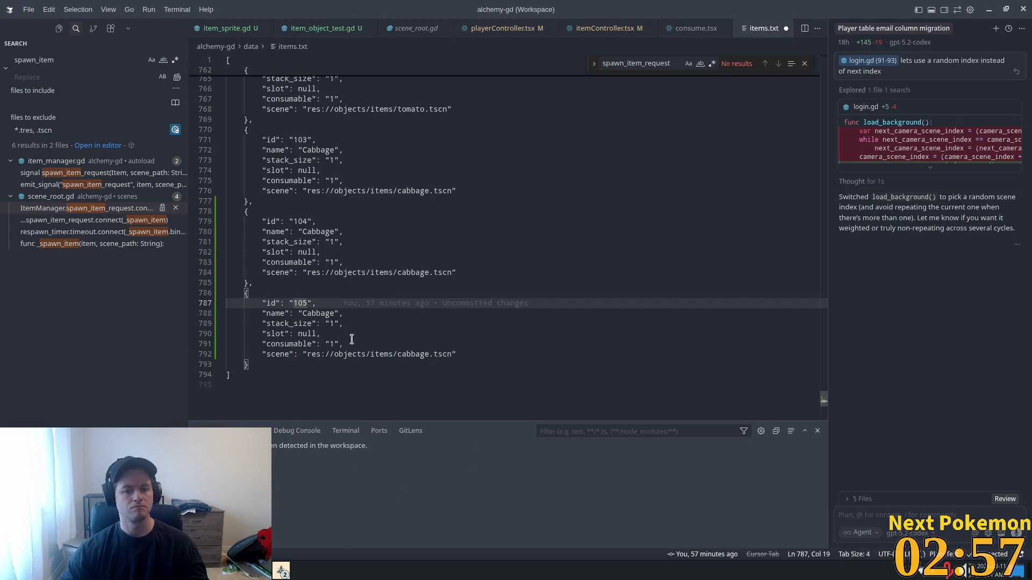
- Replace cabbage.tscn in entries 105 and 104 with res://objects/items/equipment/item.tscn
left_click_drag(453, 356, 308, 357)
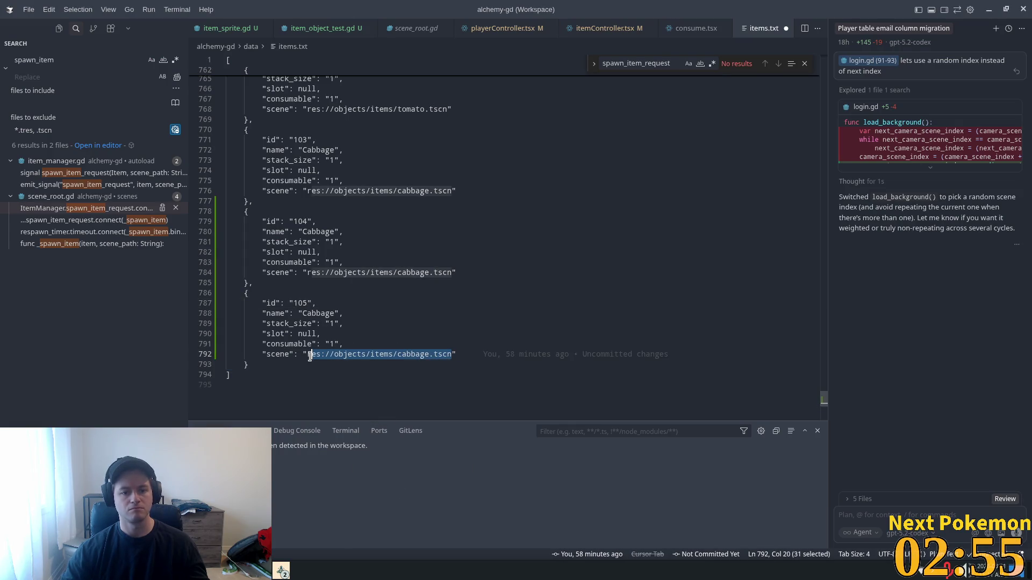
key("ctrl+v")
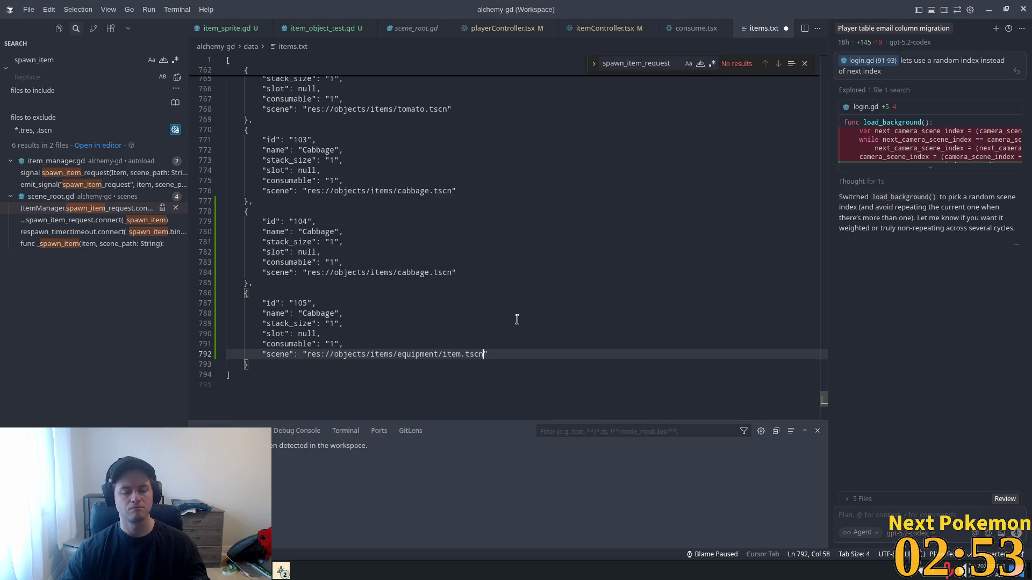
left_click_drag(443, 272, 324, 272)
key("ctrl+v")
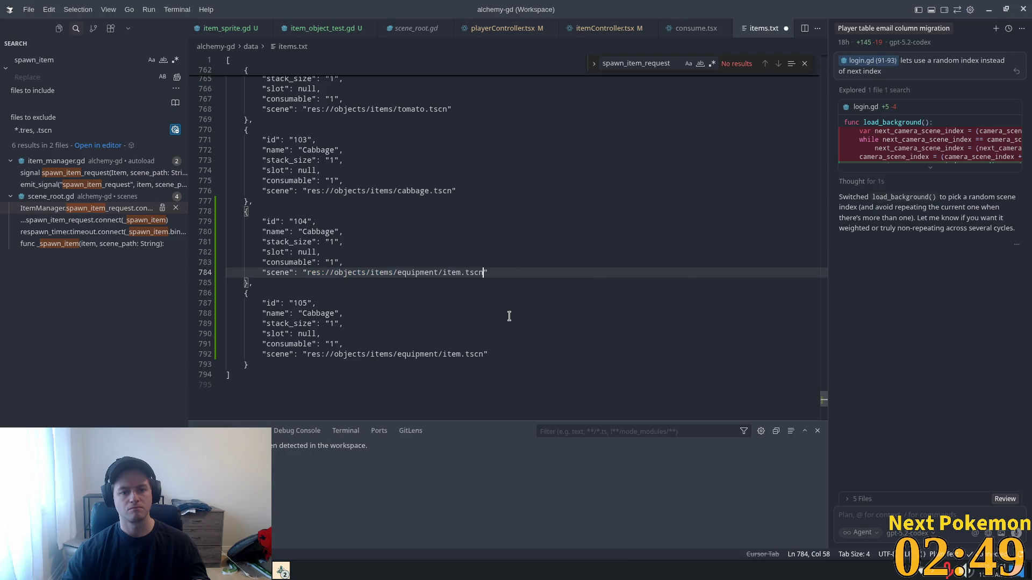
left_click(455, 263)
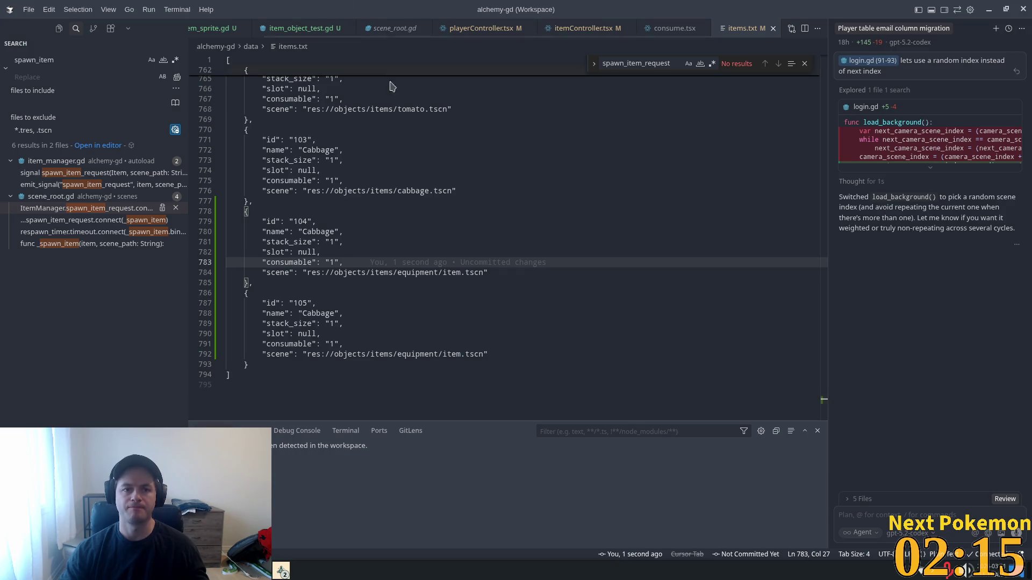
key("alt+Tab")
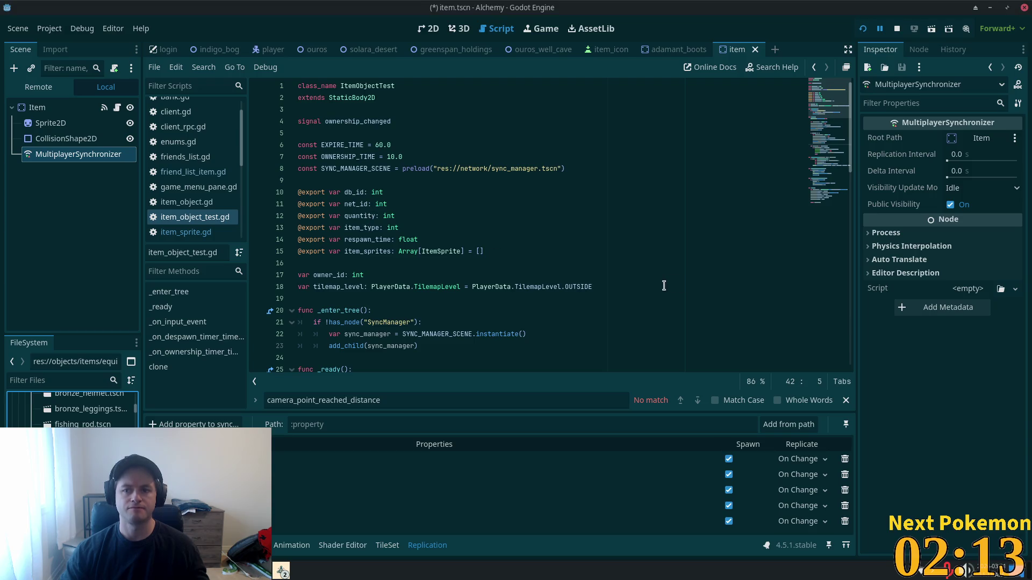
- Open item_spawner.tscn via the quick-open search for 'item_spaw'
key("alt+Tab")
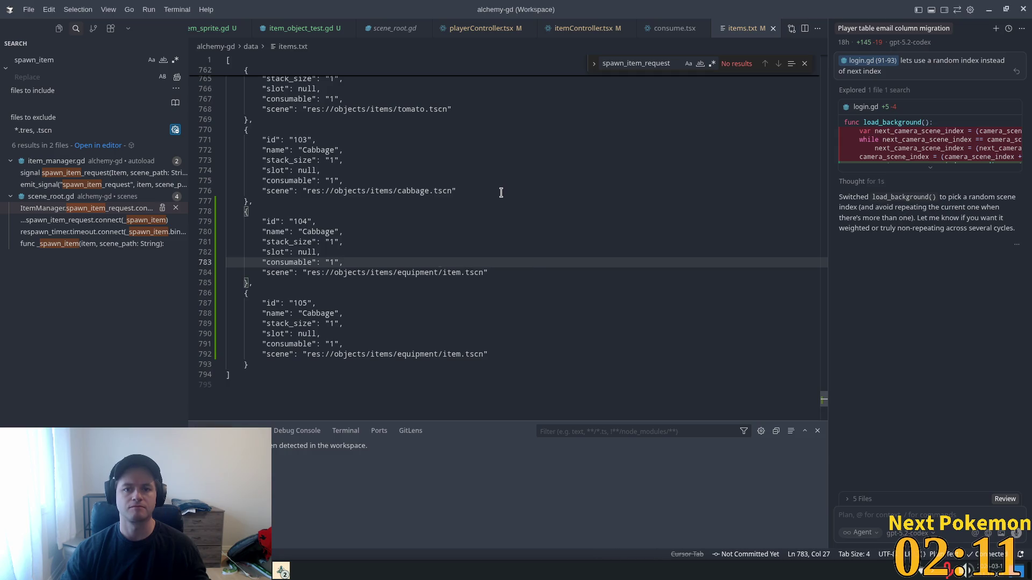
key("alt+Tab")
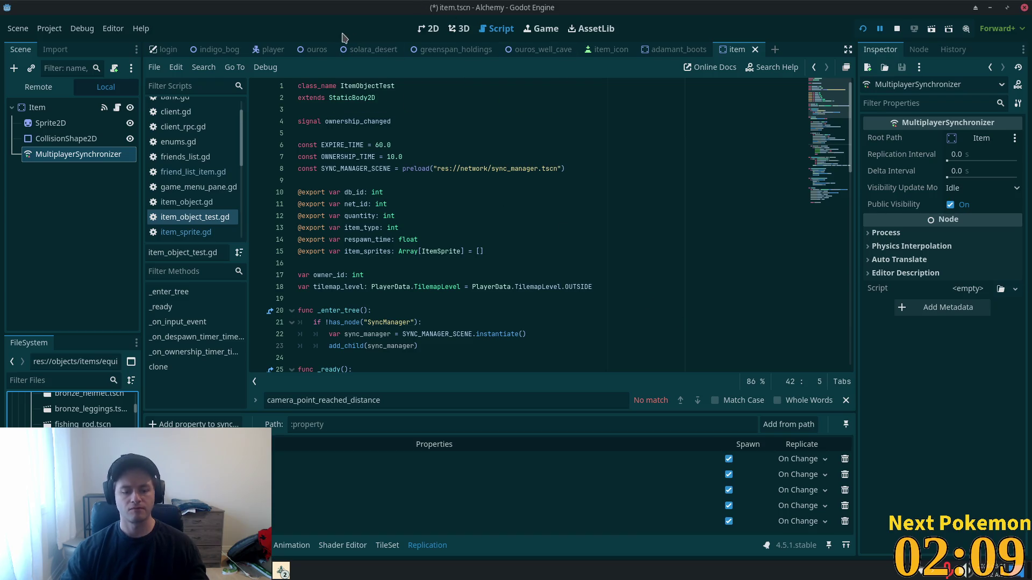
key("shift+alt+o")
type("item_")
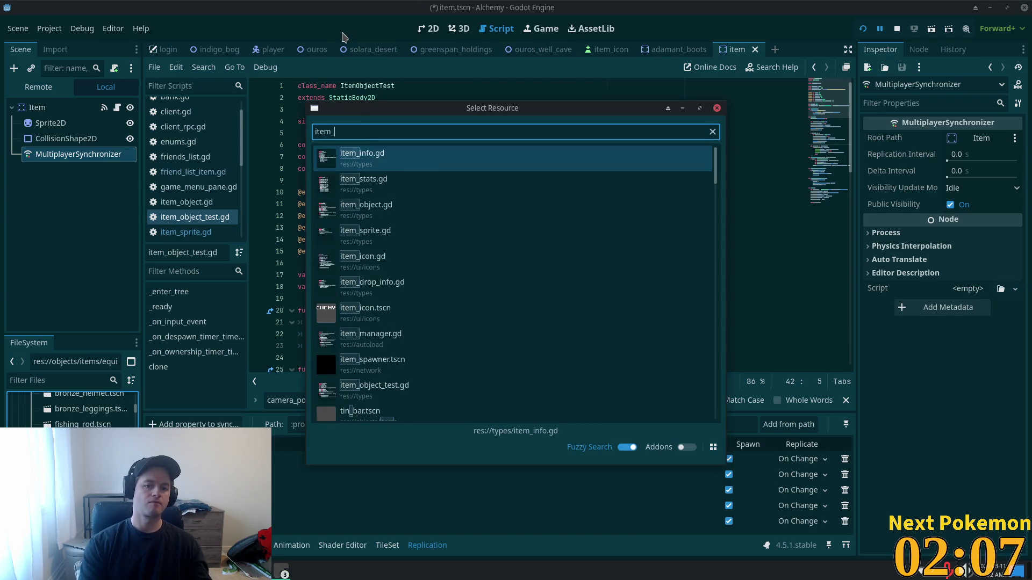
type("spaw")
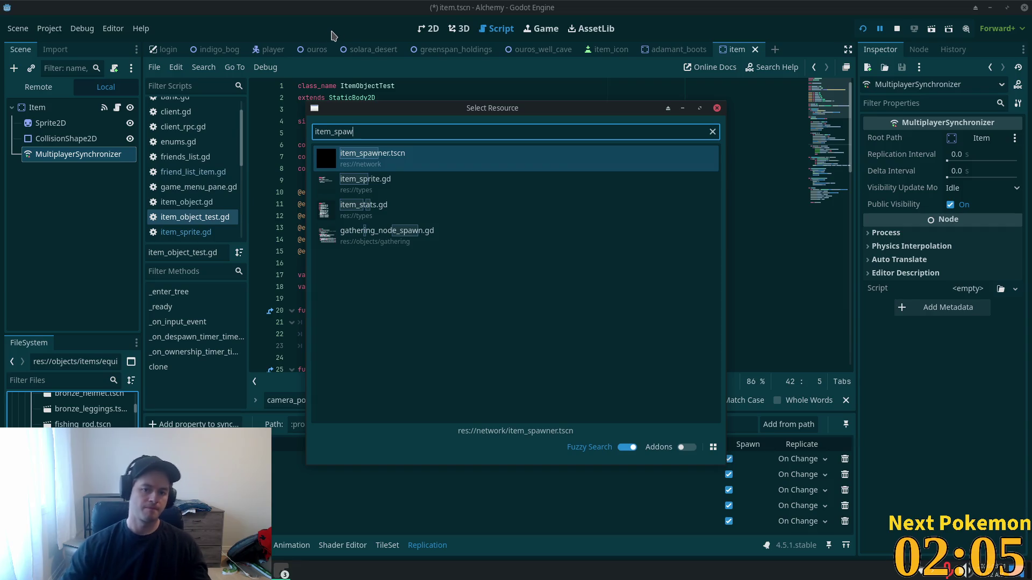
left_click(401, 161)
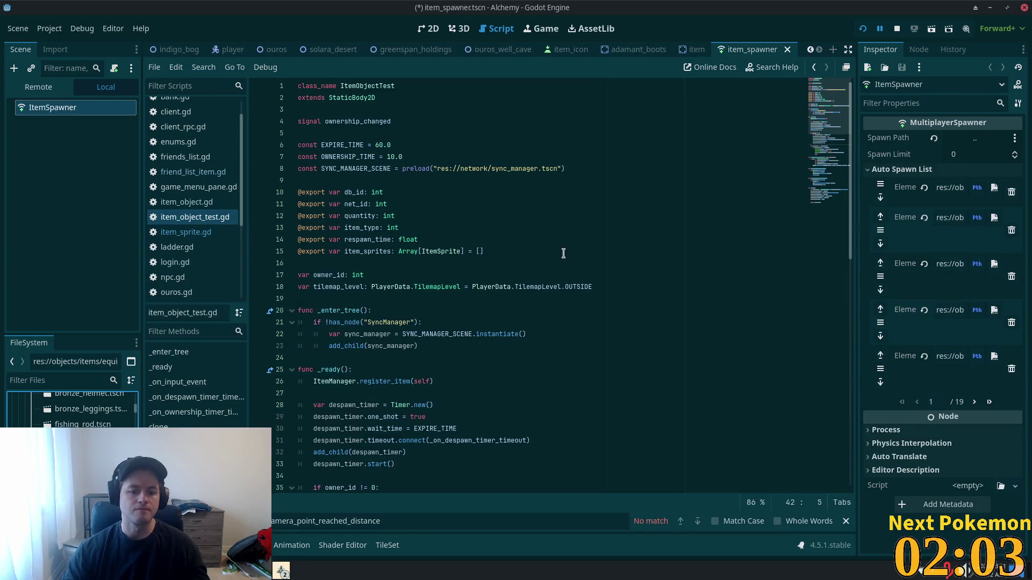
- Add item.tscn as a new Auto Spawn List entry on the last page and save the spawner
left_click(989, 402)
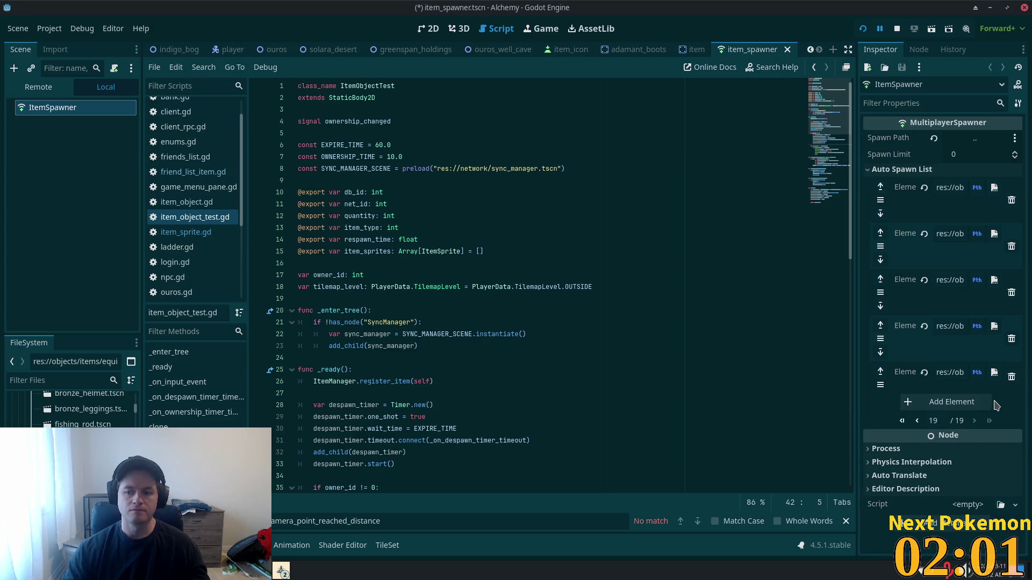
left_click(936, 404)
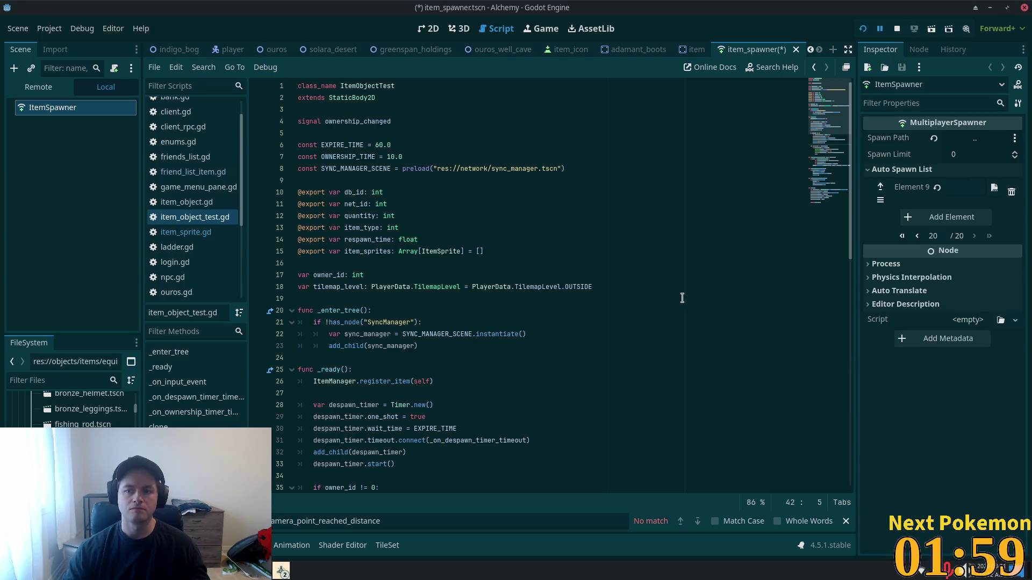
left_click(29, 380)
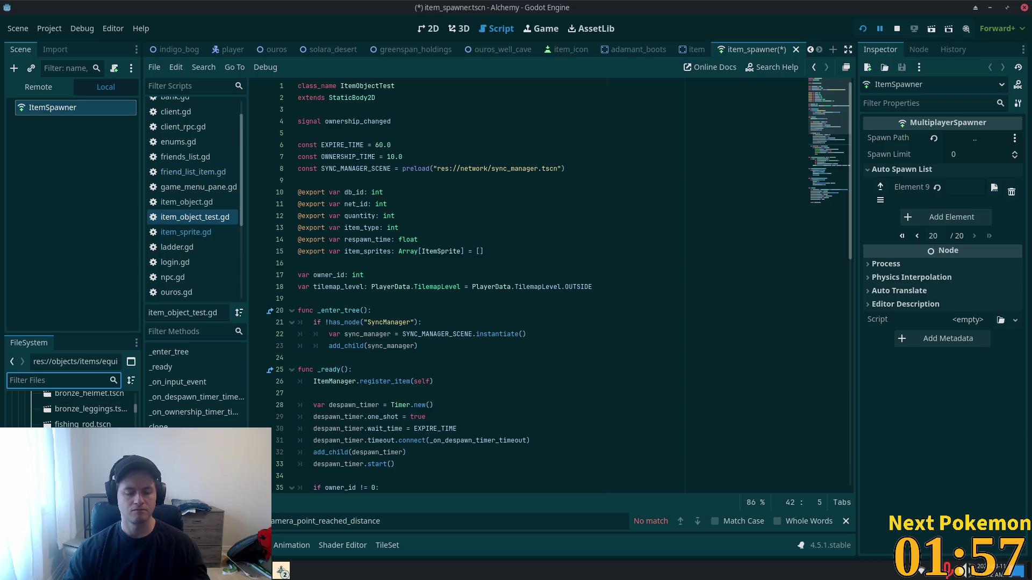
mouse_move(81, 439)
left_mouse_down()
mouse_move(715, 322)
mouse_move(946, 197)
mouse_move(958, 165)
mouse_move(944, 180)
mouse_move(962, 188)
left_mouse_up()
key("ctrl+s")
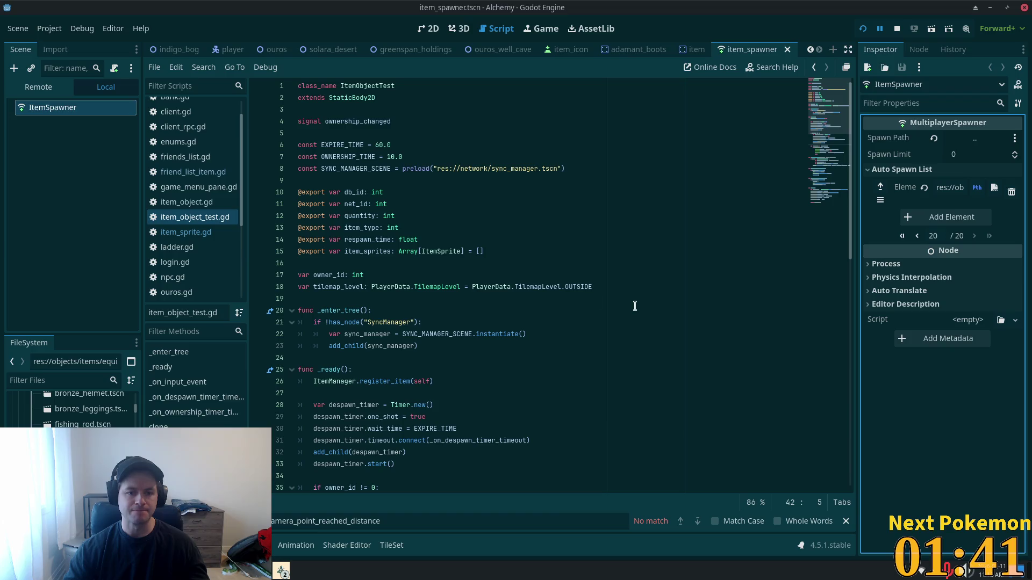
key("alt+Tab")
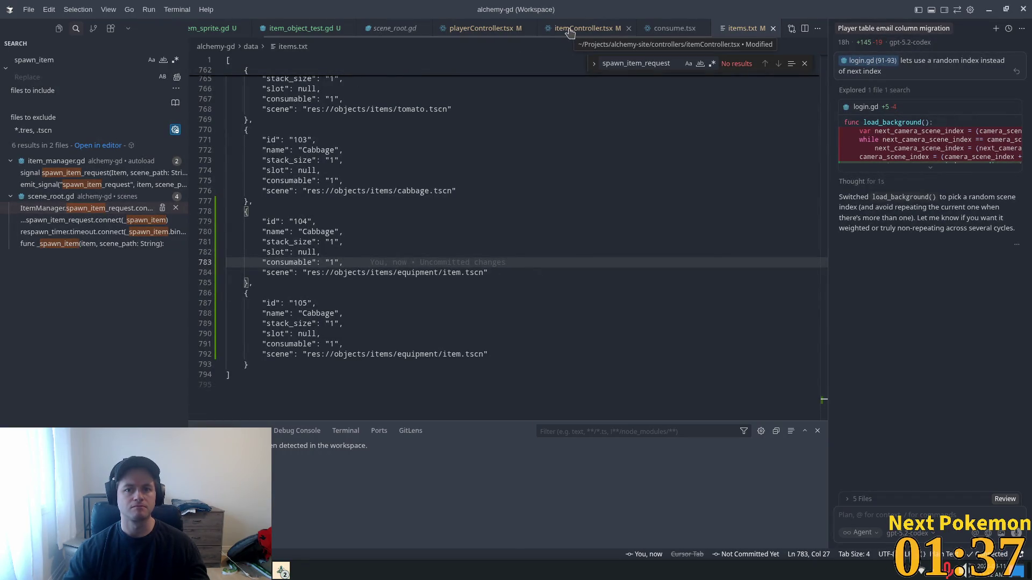
- Trace spawn_item_request through scene_root.gd into item_manager.gd's spawn function lines 97–106
left_click(61, 222)
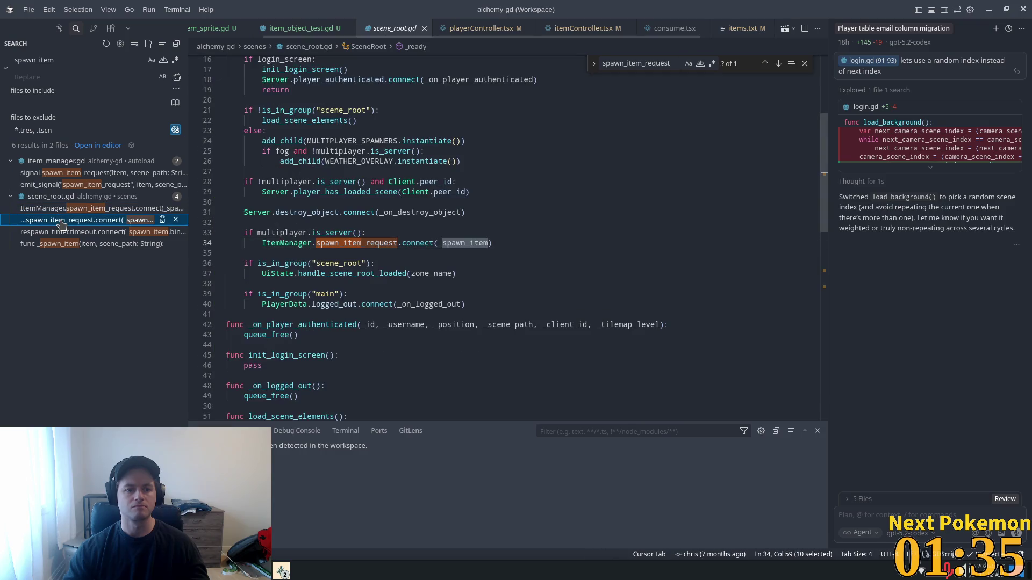
left_click(64, 173)
left_click(64, 184)
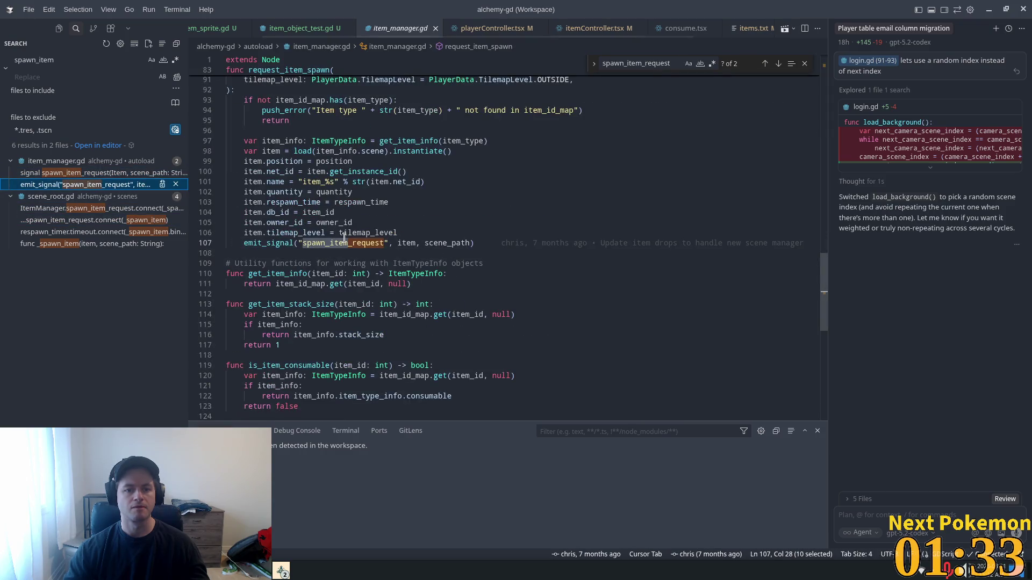
left_click(280, 173)
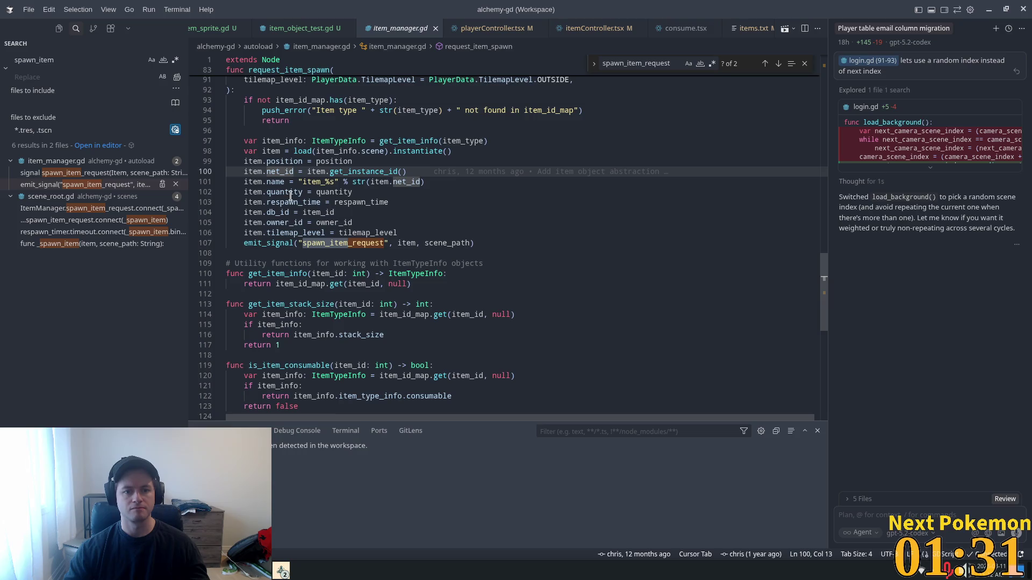
left_click(293, 232)
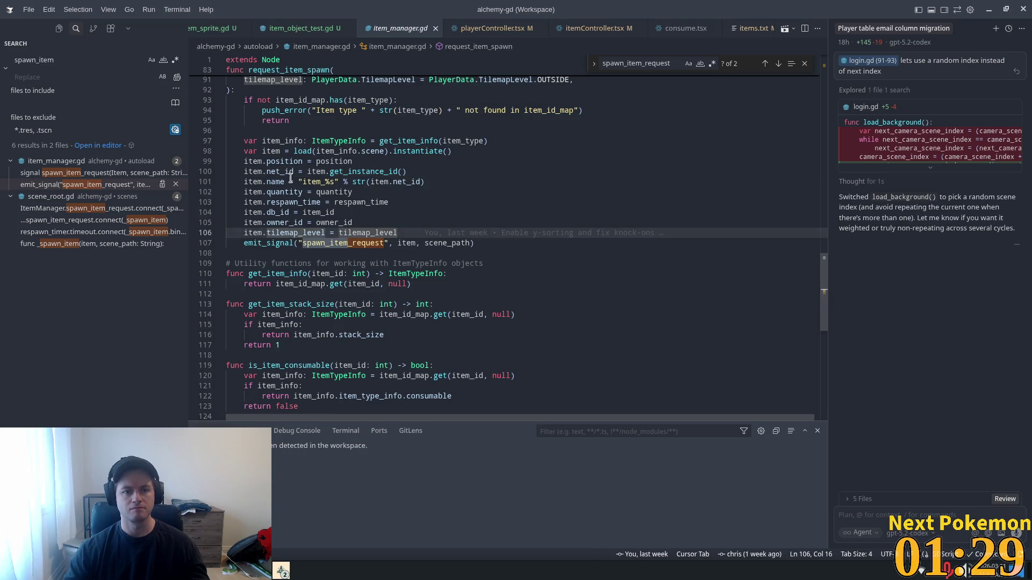
left_click(317, 182)
key("Up")
key("Up")
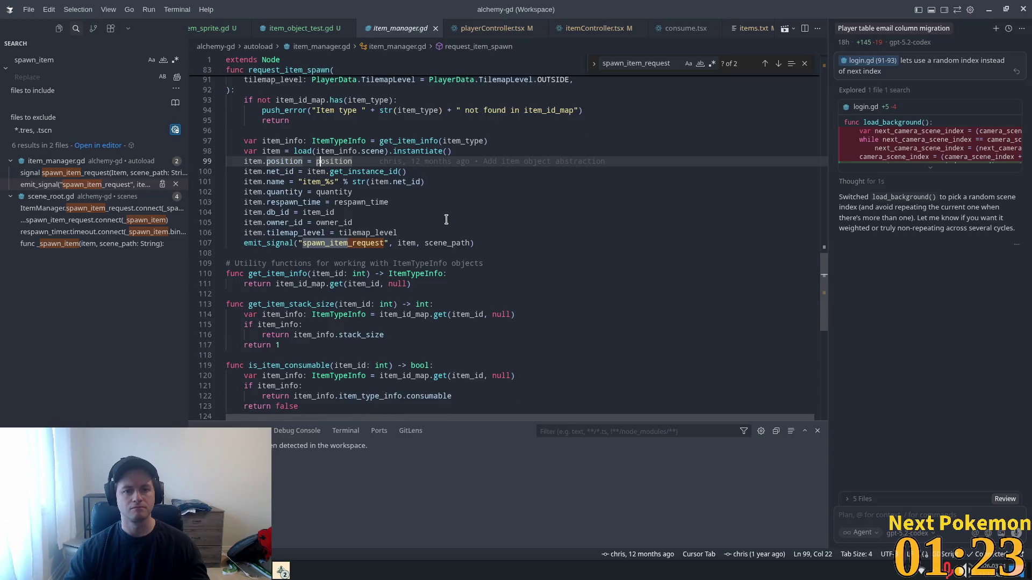
scroll(460, 241, "up", 1)
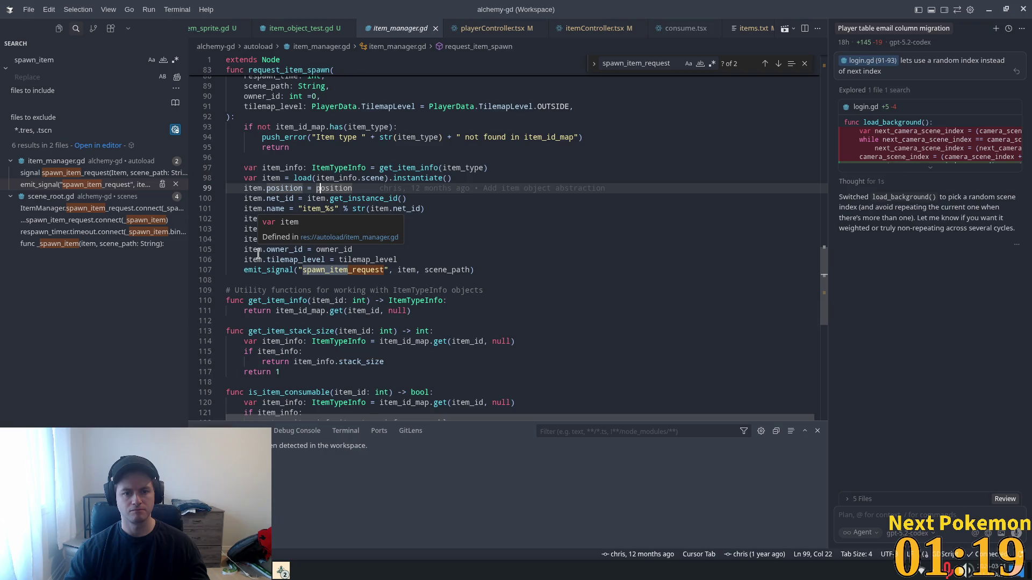
left_click(400, 168)
left_click(352, 182)
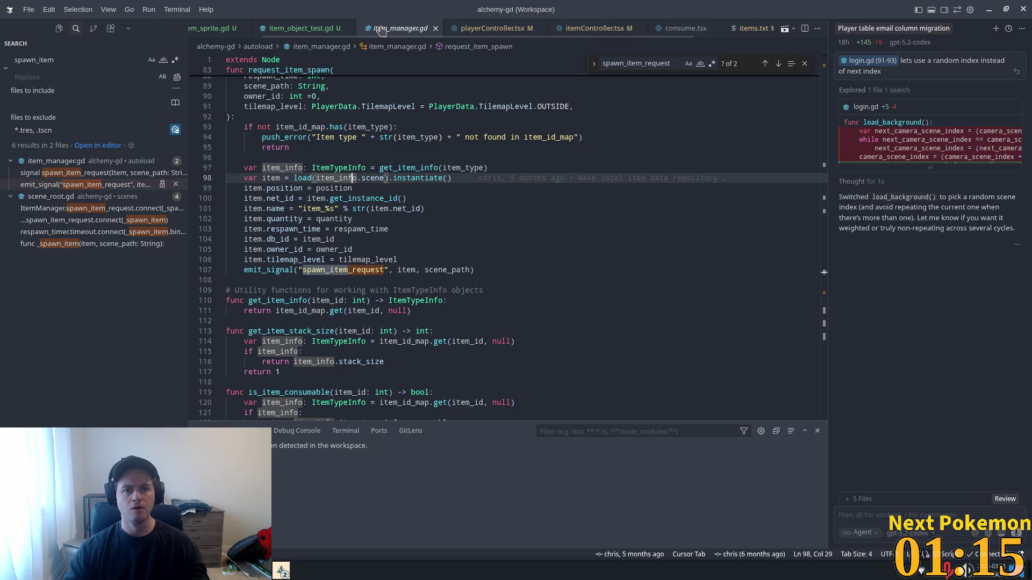
- Check the exported item_type variable on line 13 of item_object_test.gd
left_click(325, 32)
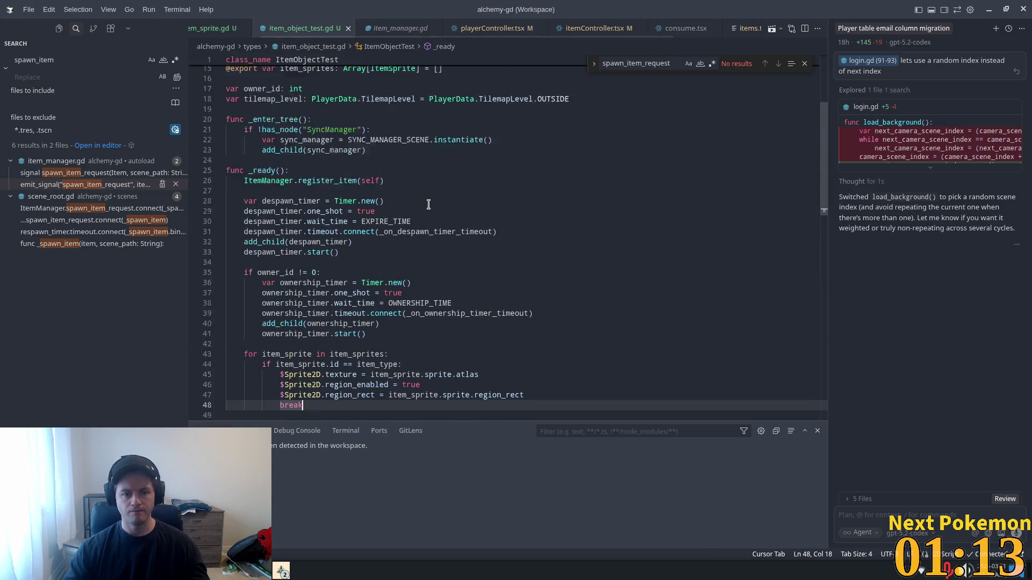
scroll(428, 204, "up", 5)
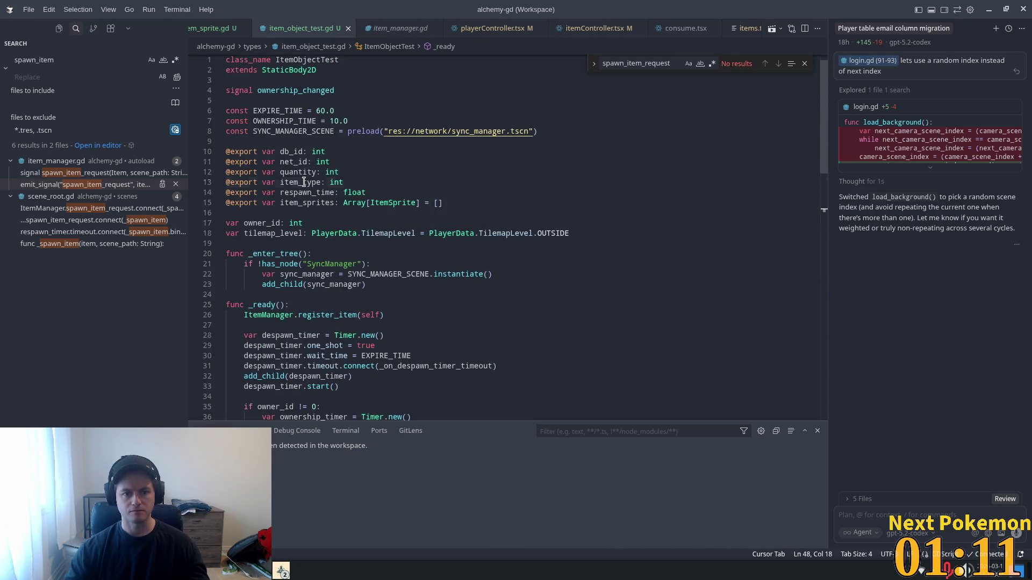
double_click(304, 183)
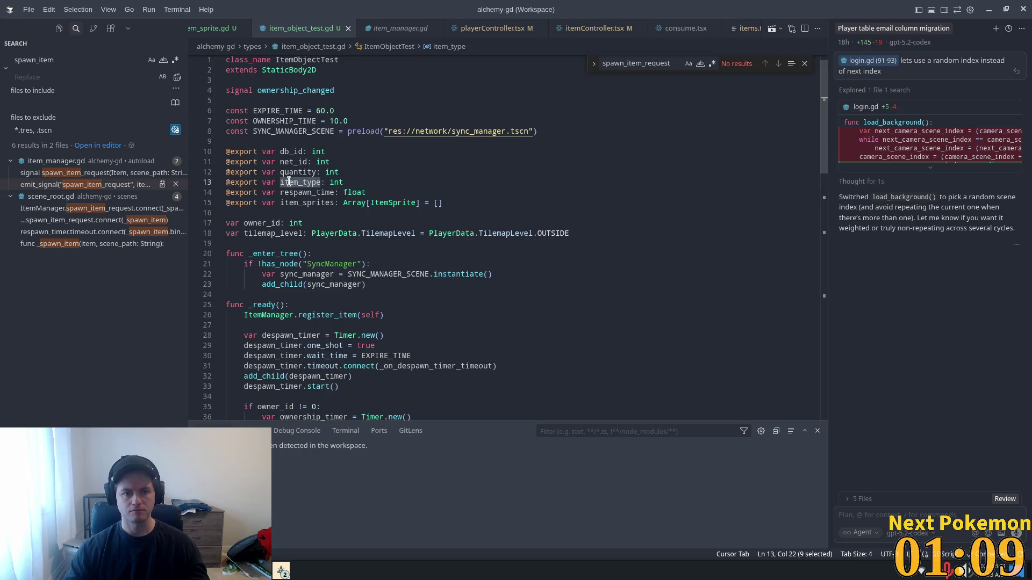
mouse_move(289, 182)
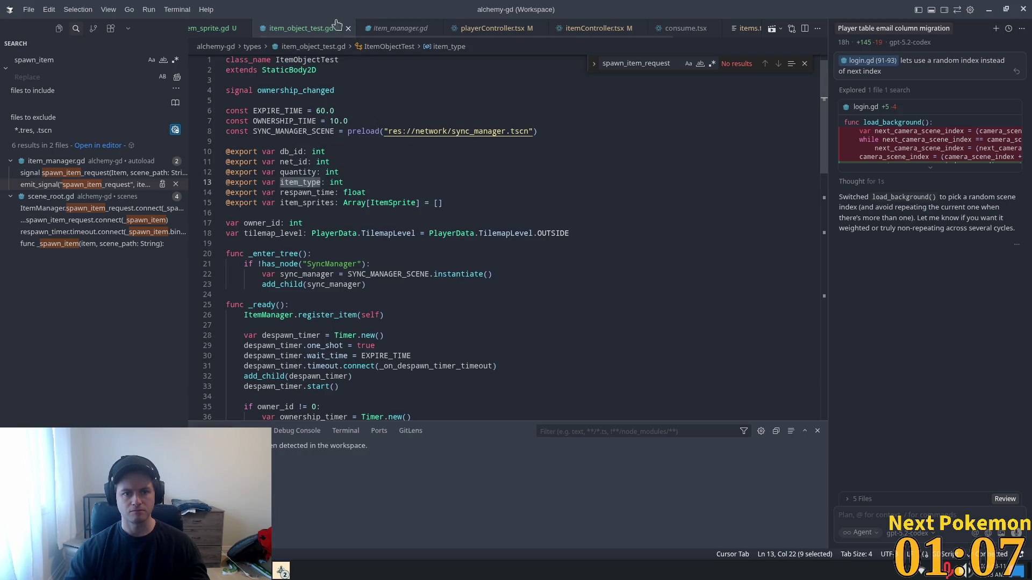
scroll(229, 33, "up", 1)
scroll(229, 33, "up", 1)
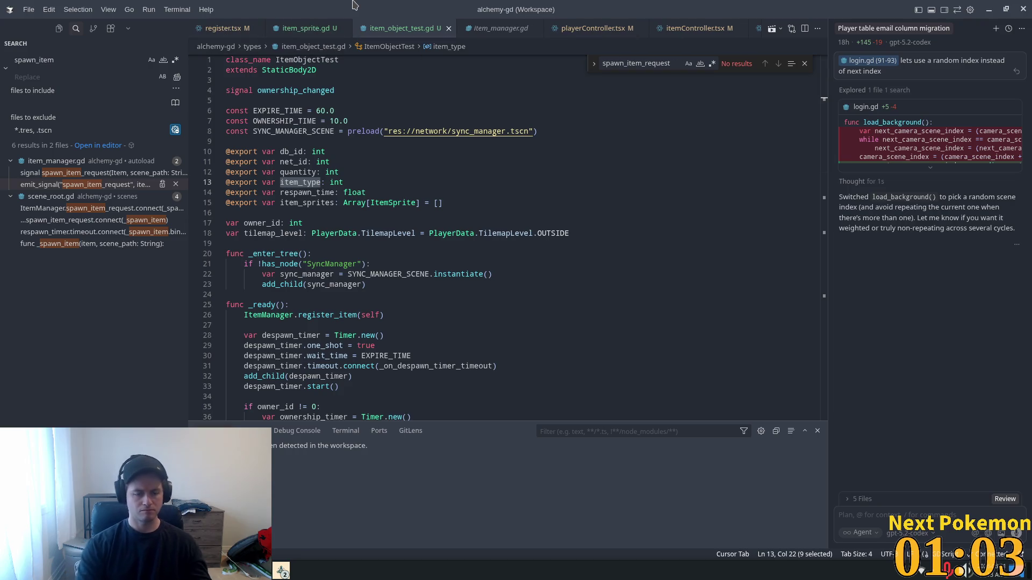
- Briefly open item_object.gd, then return to request_item_spawn in item_manager.gd
key("ctrl+p")
type("item_objec")
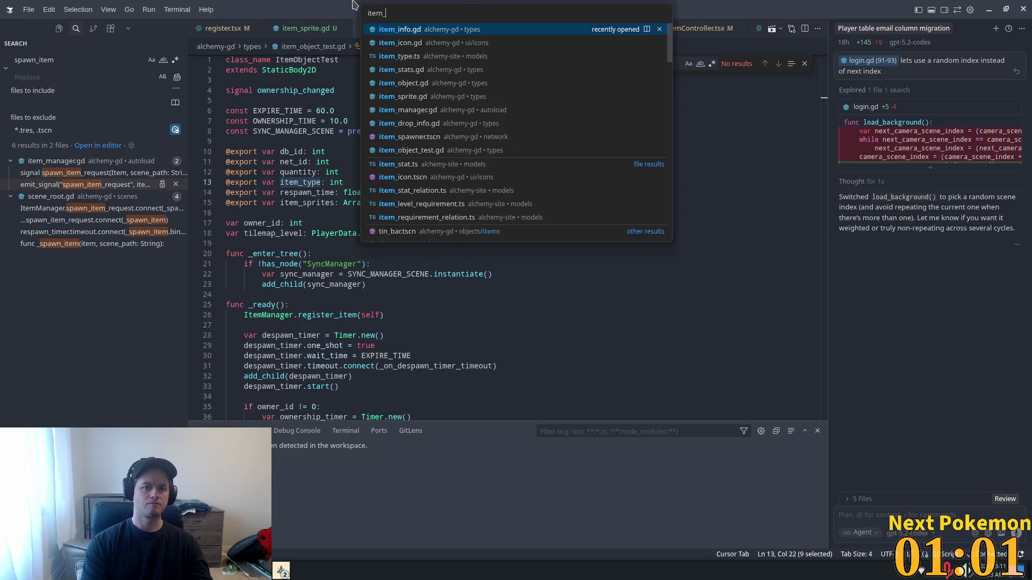
key("Return")
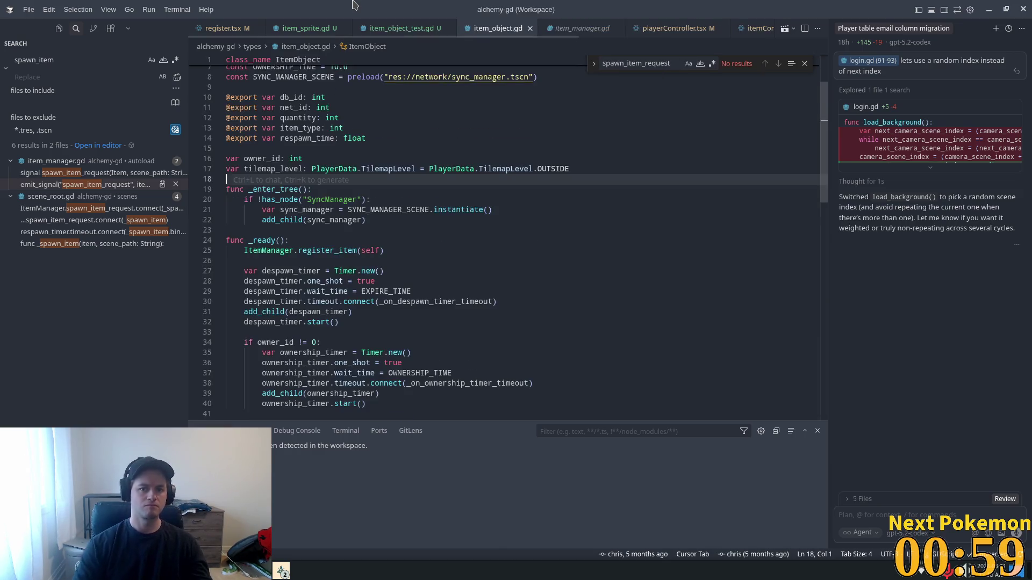
left_click(530, 28)
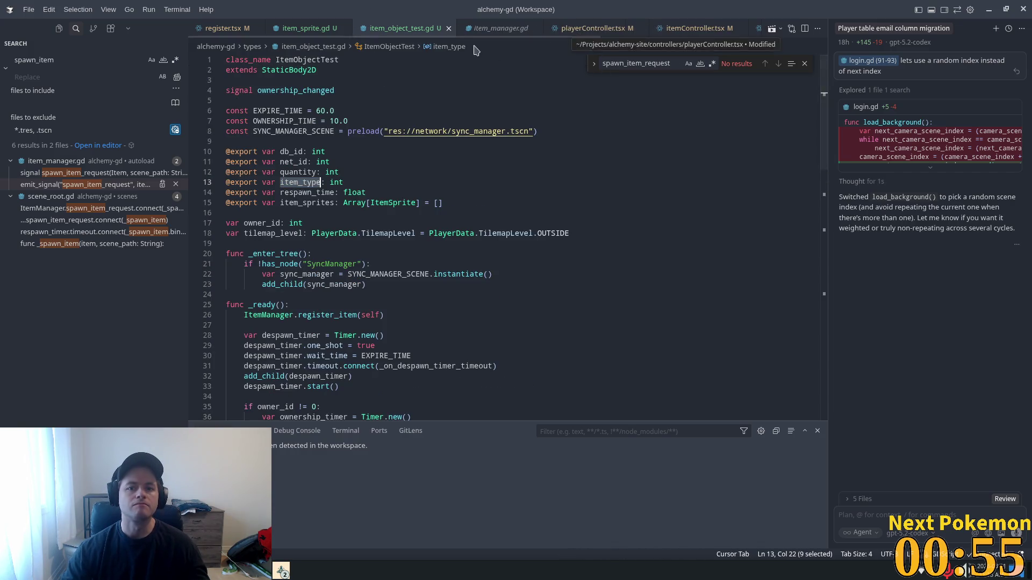
left_click(671, 28)
left_click(107, 184)
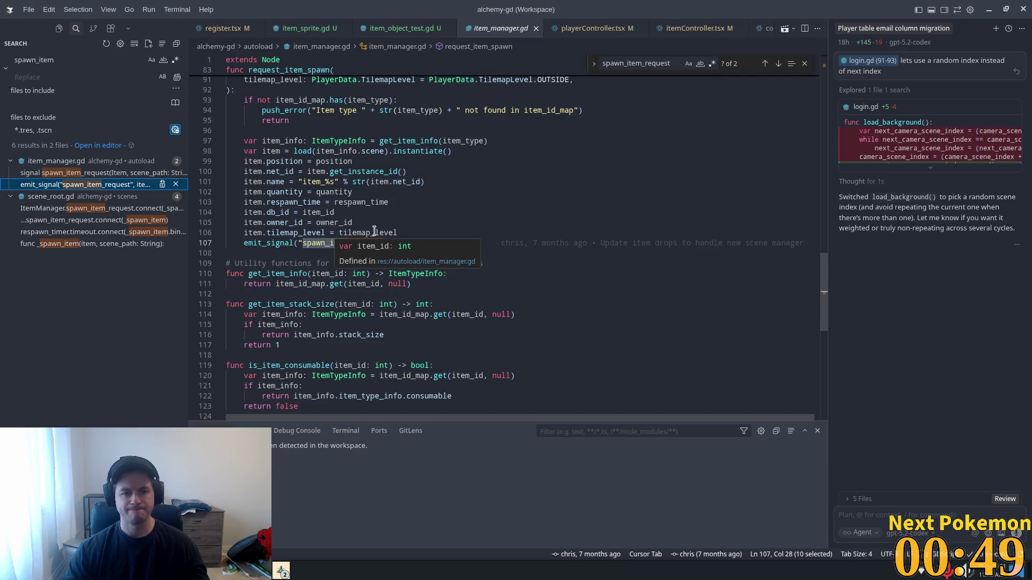
left_click(298, 167)
left_click(294, 202)
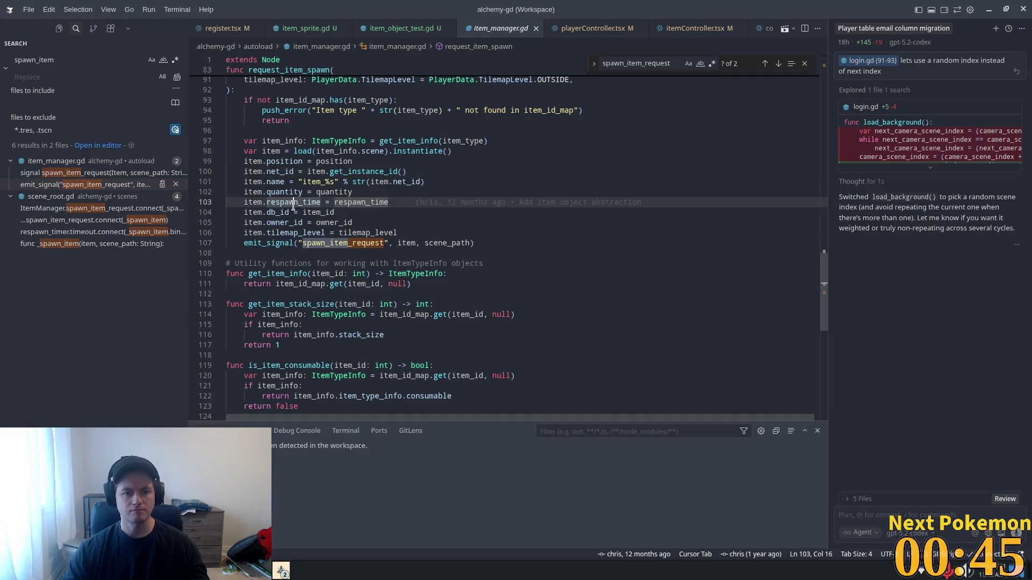
- Add 'item.item_type = item_type' below the tilemap_level line and save item_manager.gd
left_click(416, 232)
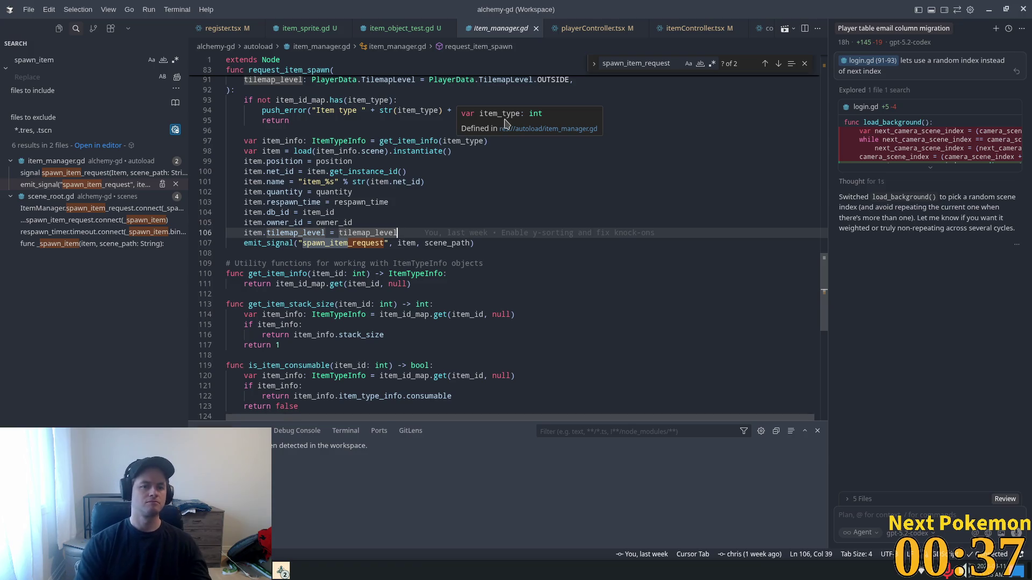
key("Return")
type("item.")
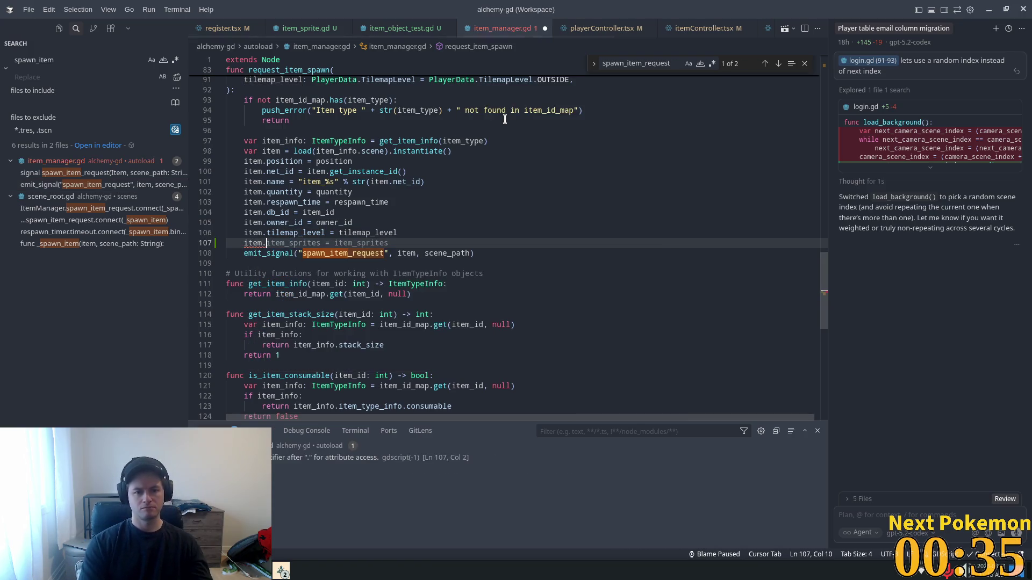
type("item_type")
key("Tab")
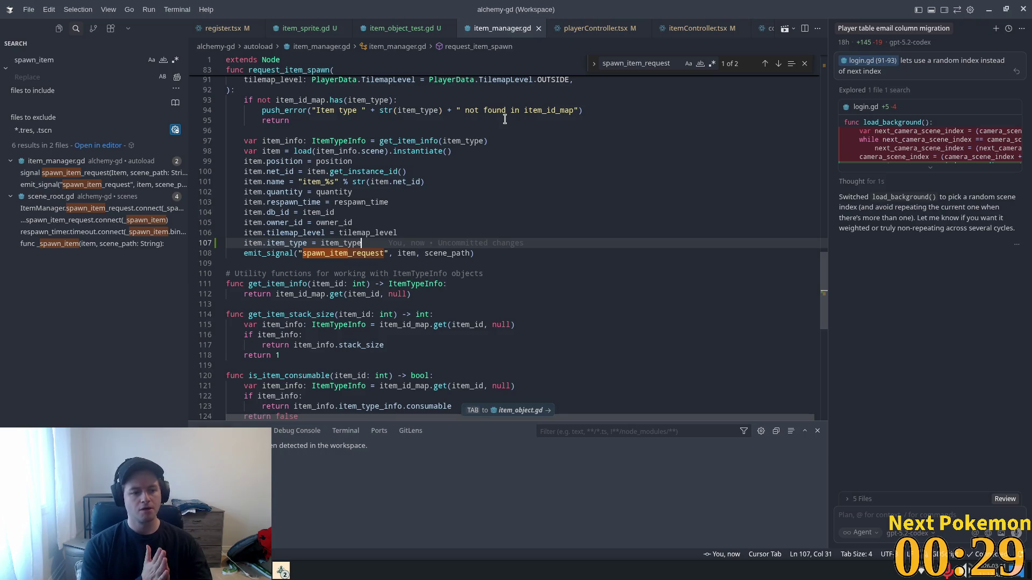
key("ctrl+s")
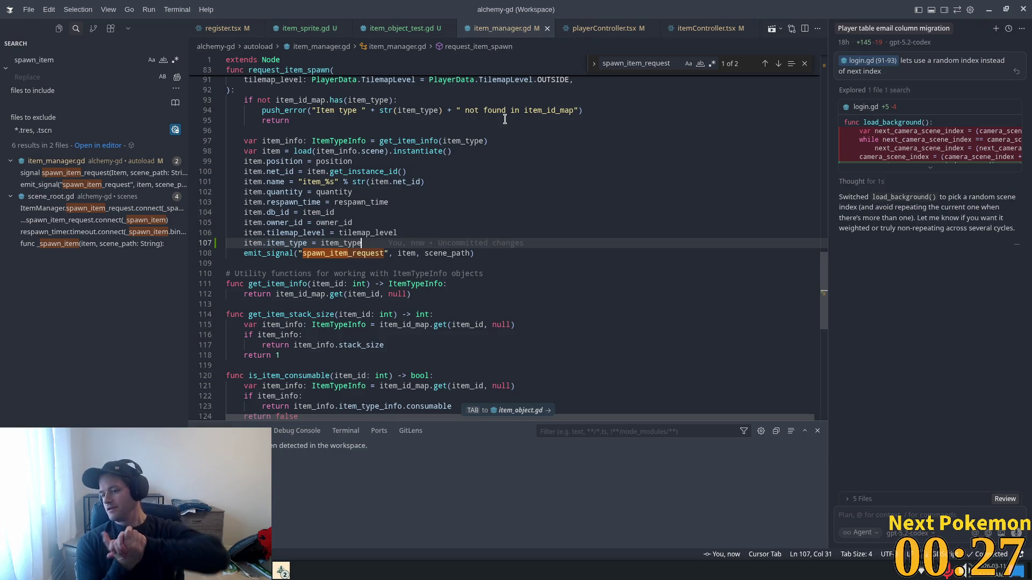
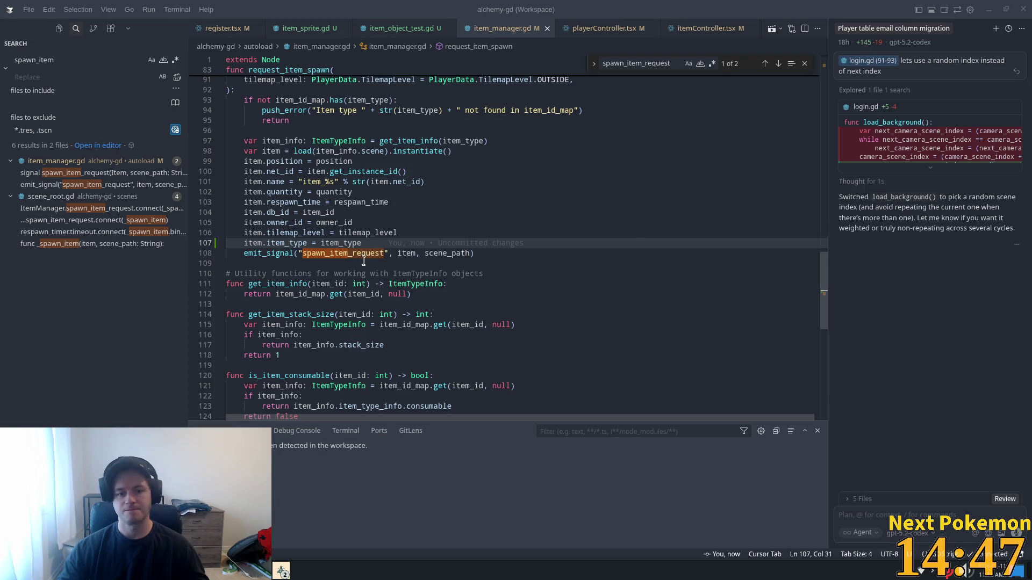
- Review the owner_id and respawn_time lines in item_manager.gd, then launch the Alchemy game from Godot
left_click(364, 220)
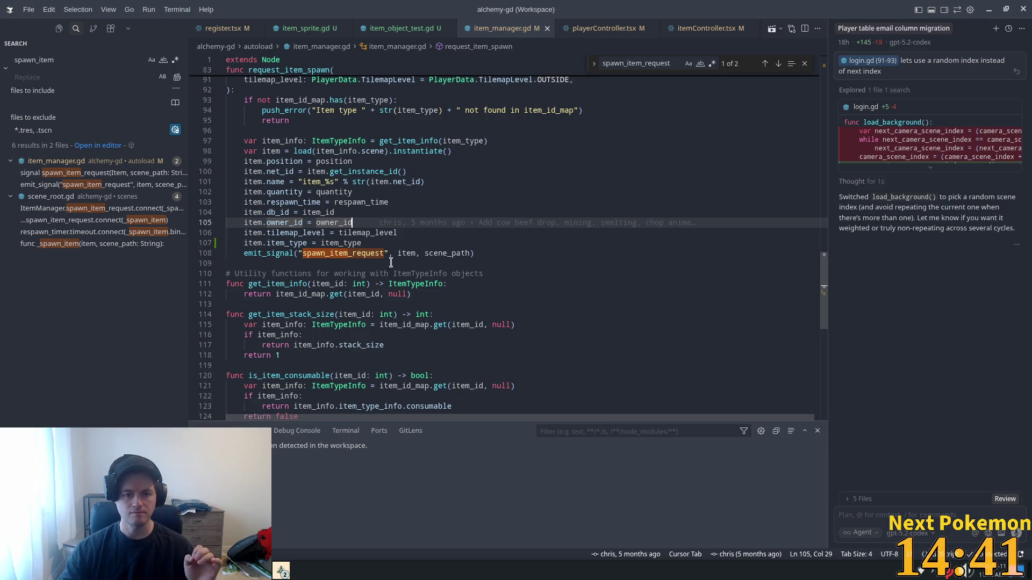
left_click(380, 206)
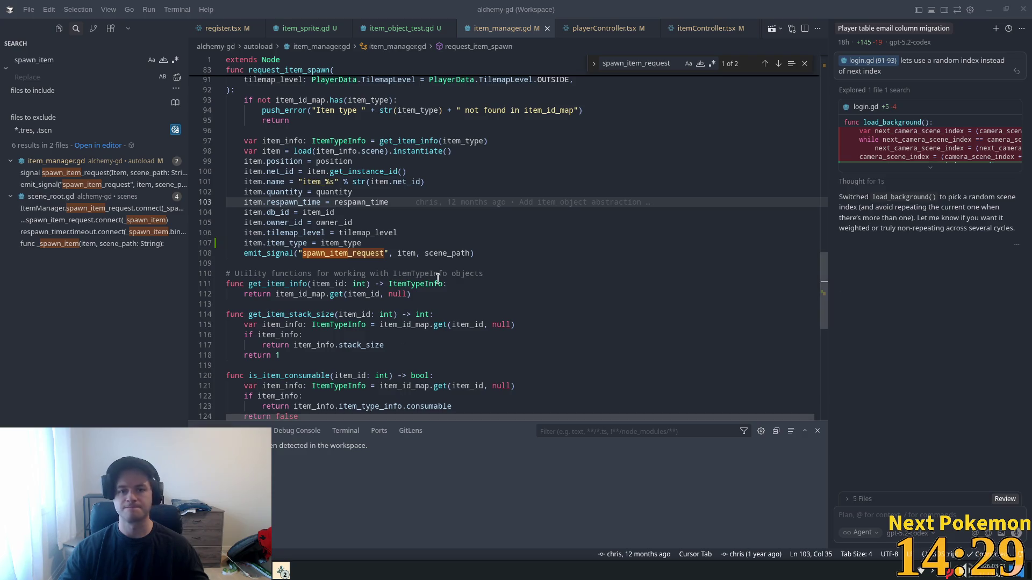
left_click(575, 275)
key("alt+Tab")
left_click(864, 30)
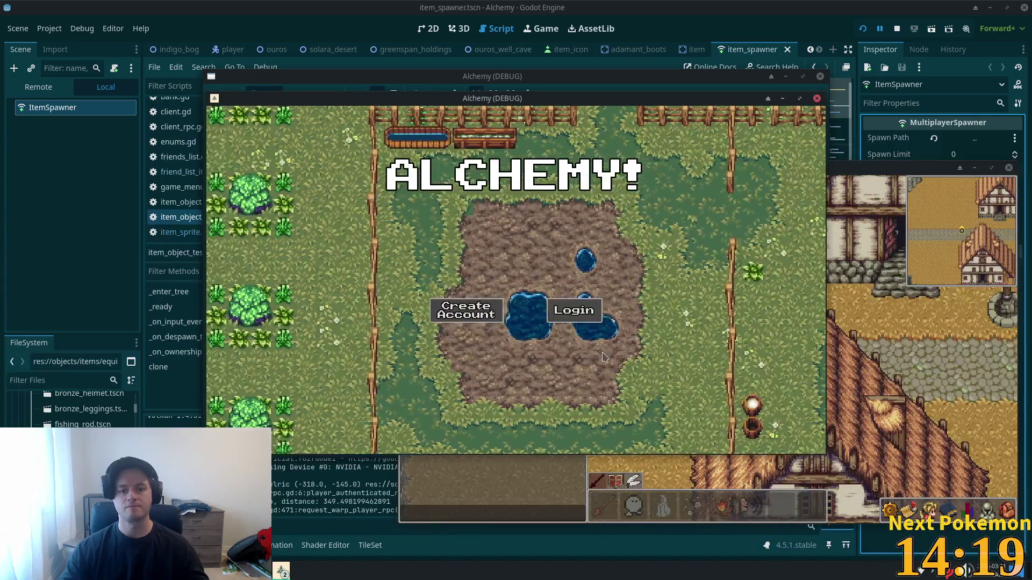
- Log in to the running game with the test account's username and password
left_click(574, 311)
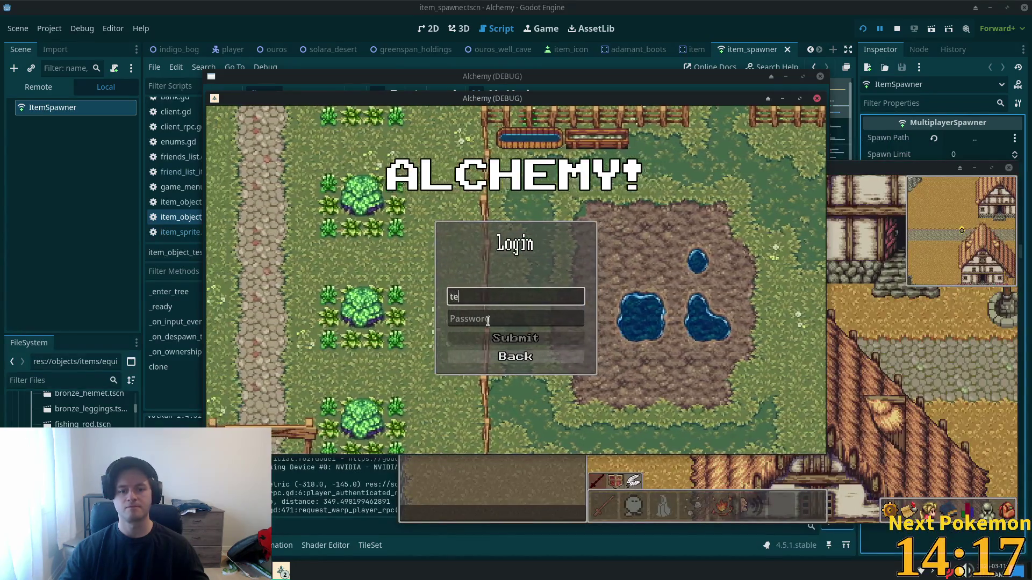
key("Tab")
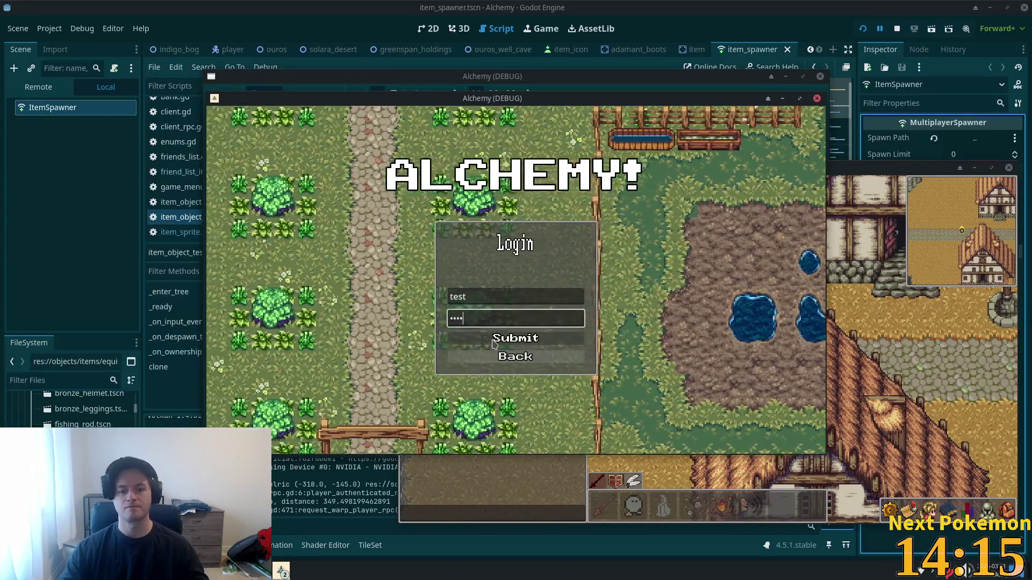
left_click(495, 344)
- Look through the friends, stats and equipment panels, leaving the chest armour equipped
left_click(809, 438)
left_click(737, 441)
left_click(790, 438)
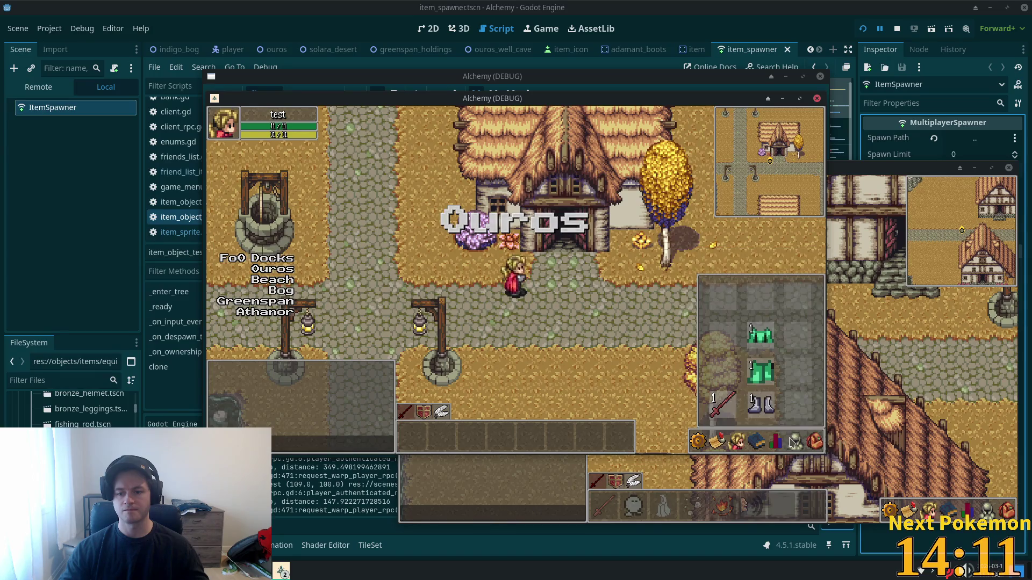
right_click(766, 335)
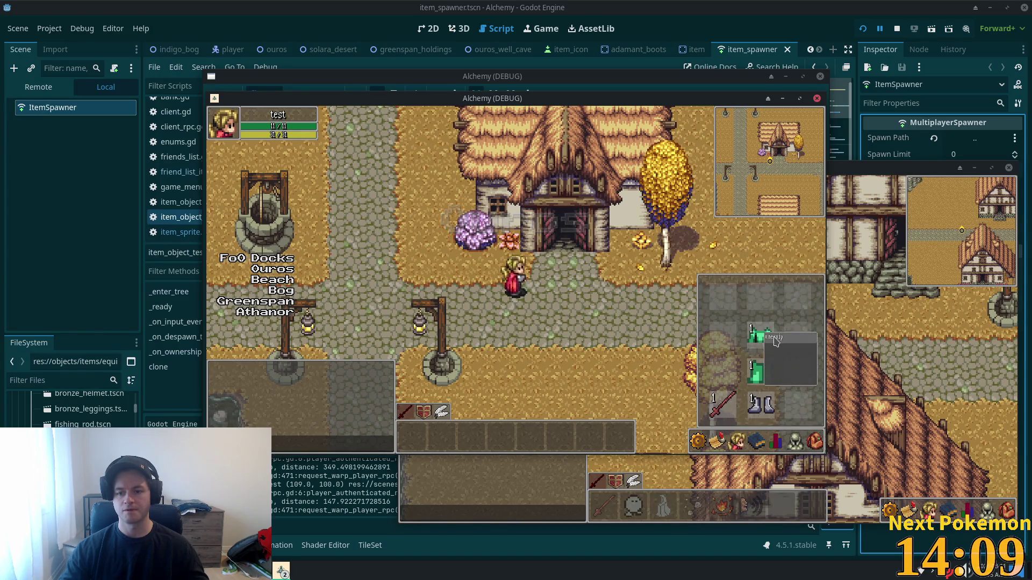
left_click(776, 337)
left_click(813, 441)
left_click(813, 442)
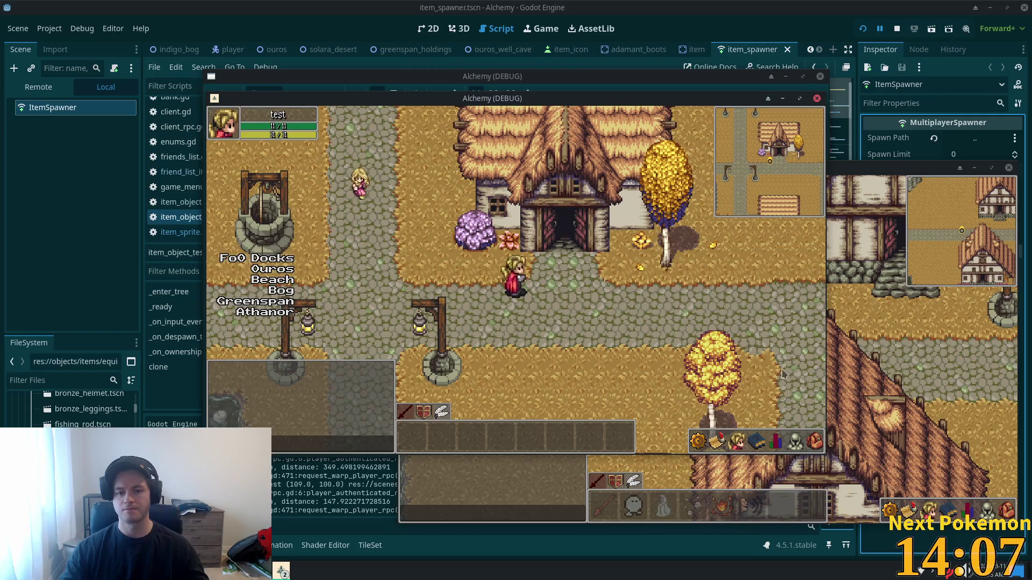
- Drop the boots from the inventory onto the ground
left_click(812, 452)
right_click(712, 264)
left_click(732, 287)
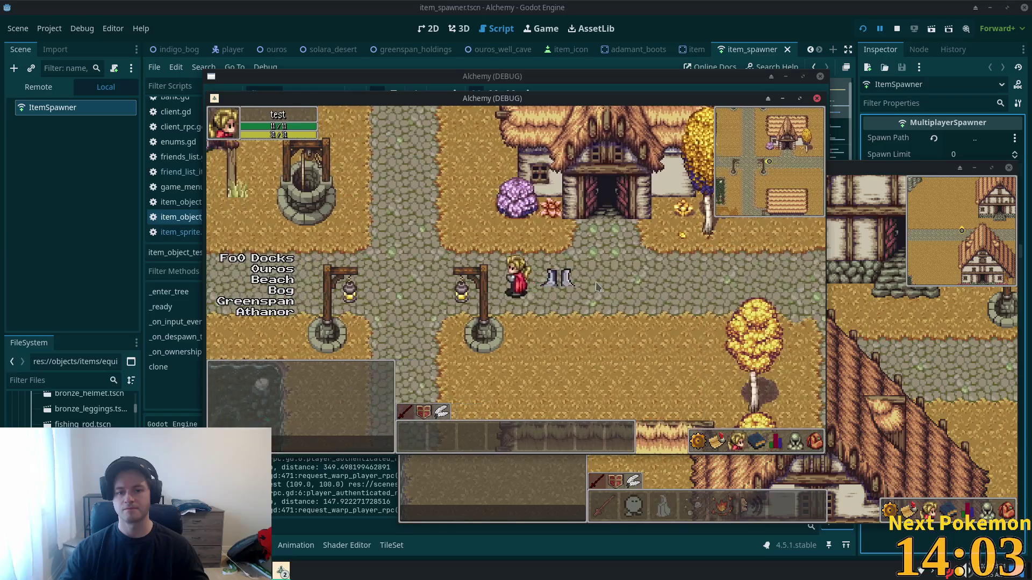
- Walk the character onto the dropped boots, then stop the game with F8
left_click(561, 280)
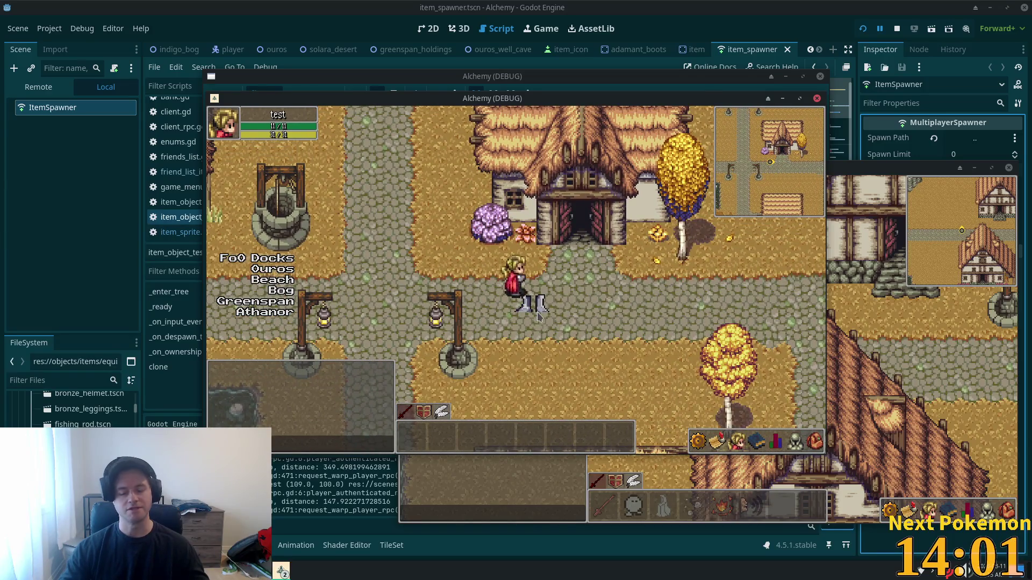
left_click(538, 314)
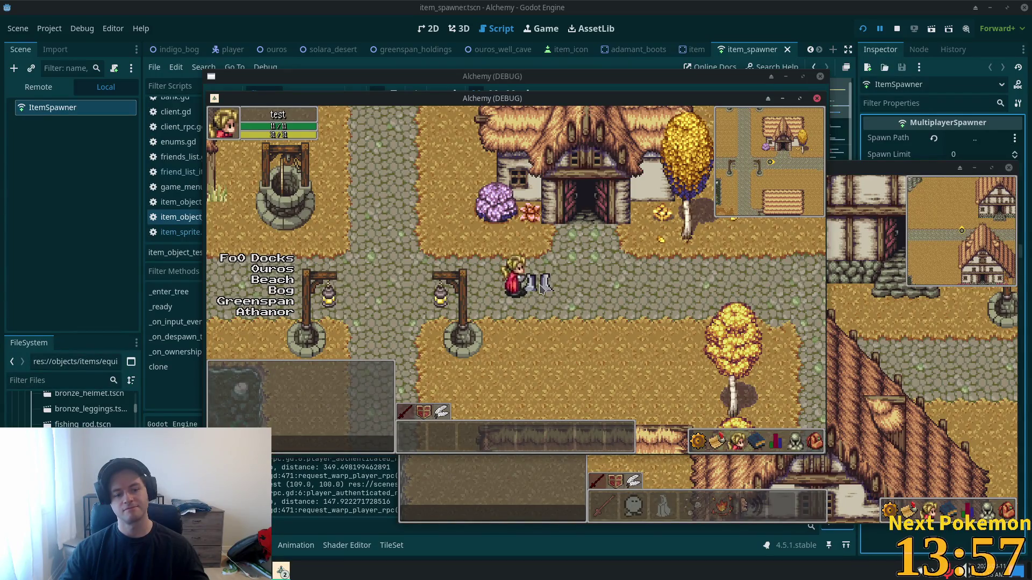
left_click(528, 281)
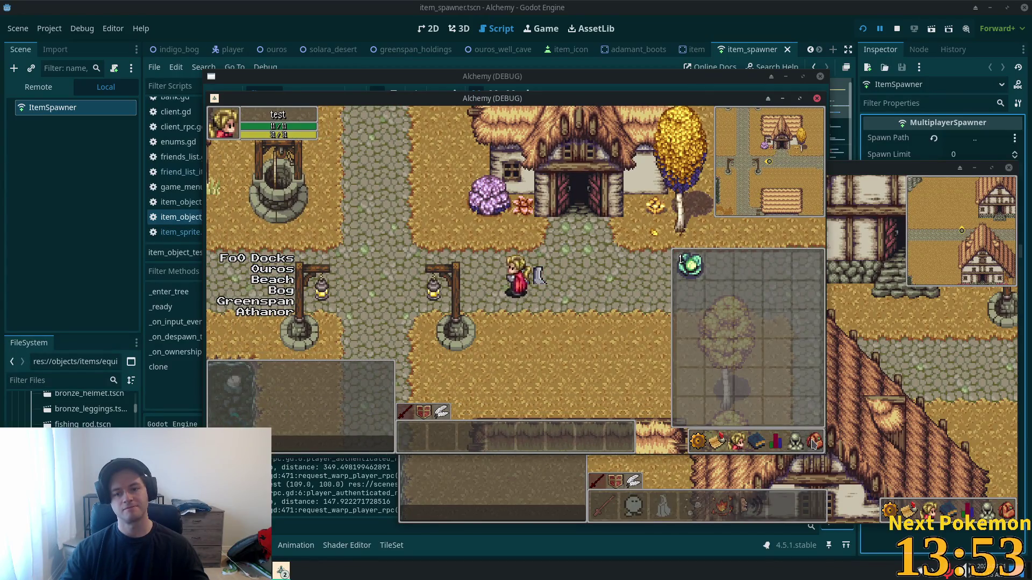
left_click(534, 295)
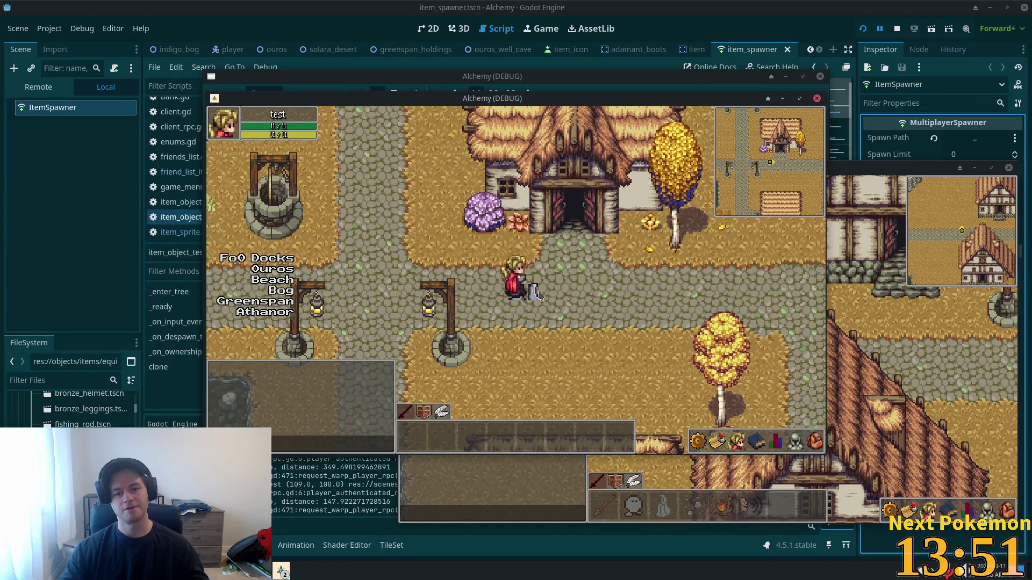
key("Up")
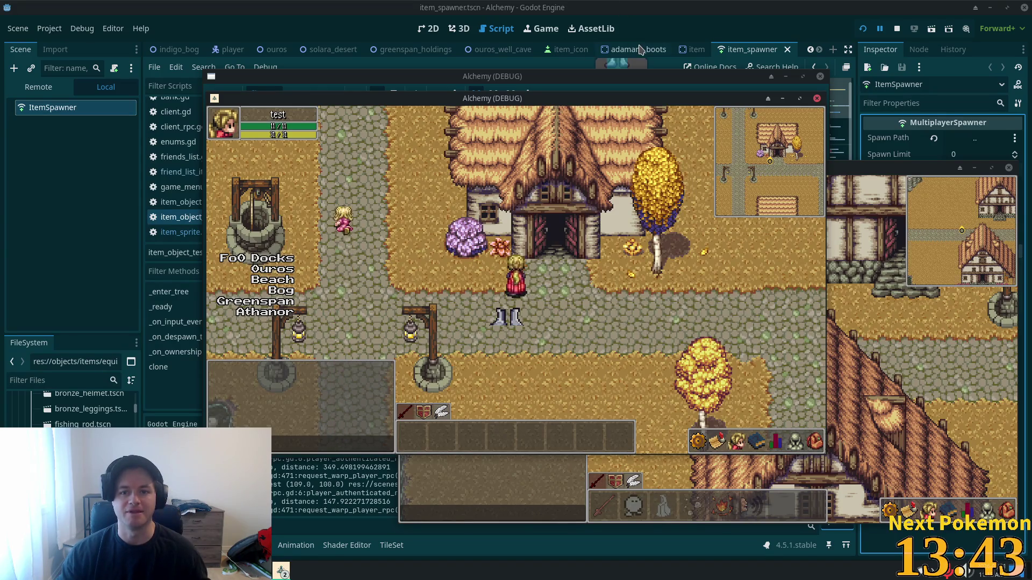
key("F8")
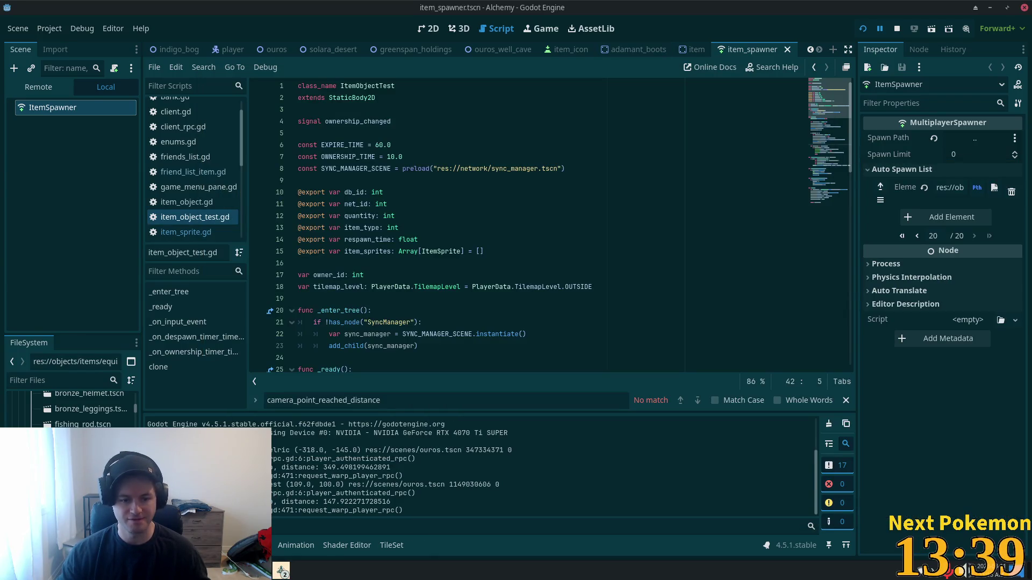
- Open the debugger's Errors list and look through the constructor and TypedArray assignment errors
left_click(221, 409)
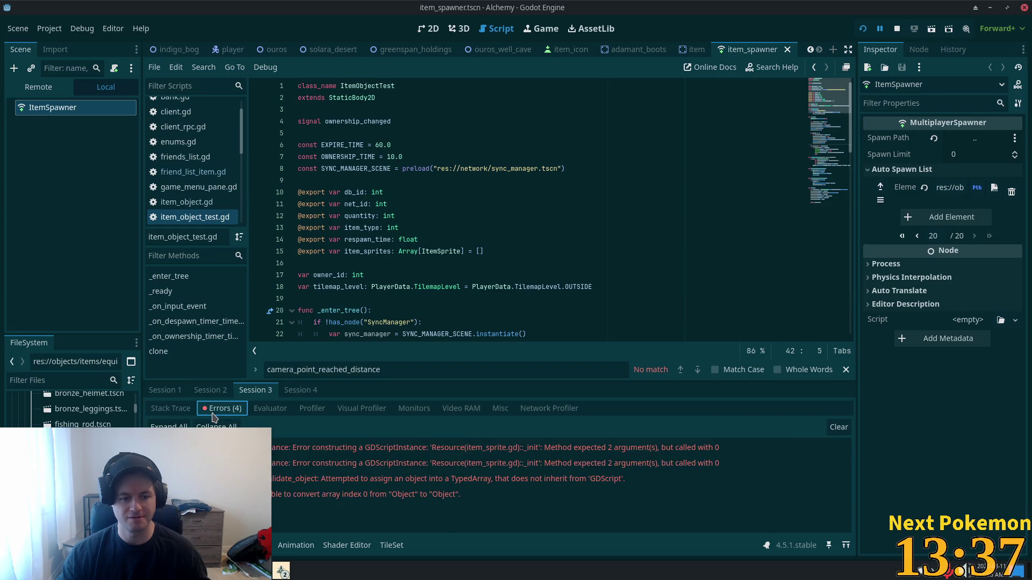
mouse_move(584, 484)
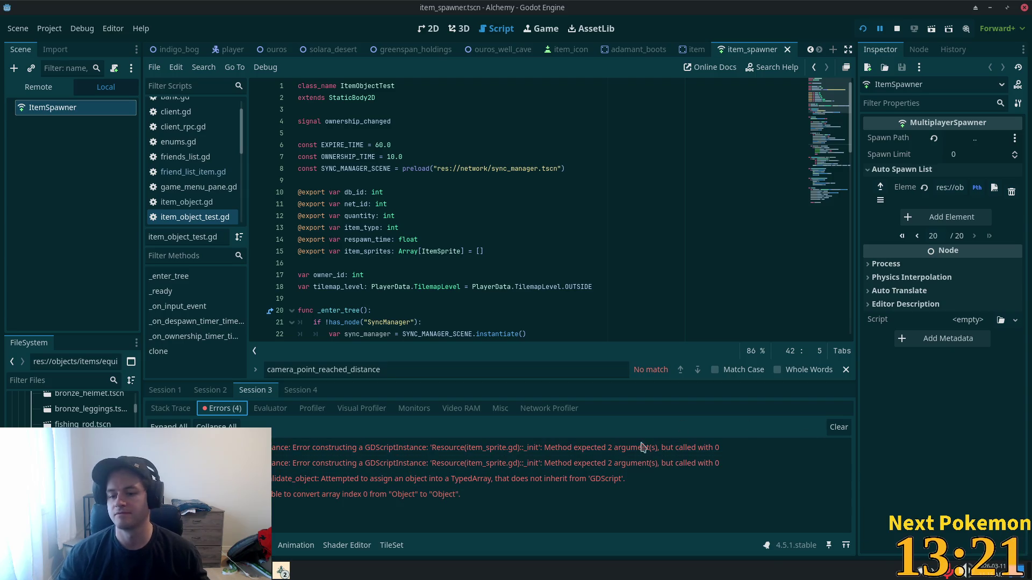
left_click(497, 471)
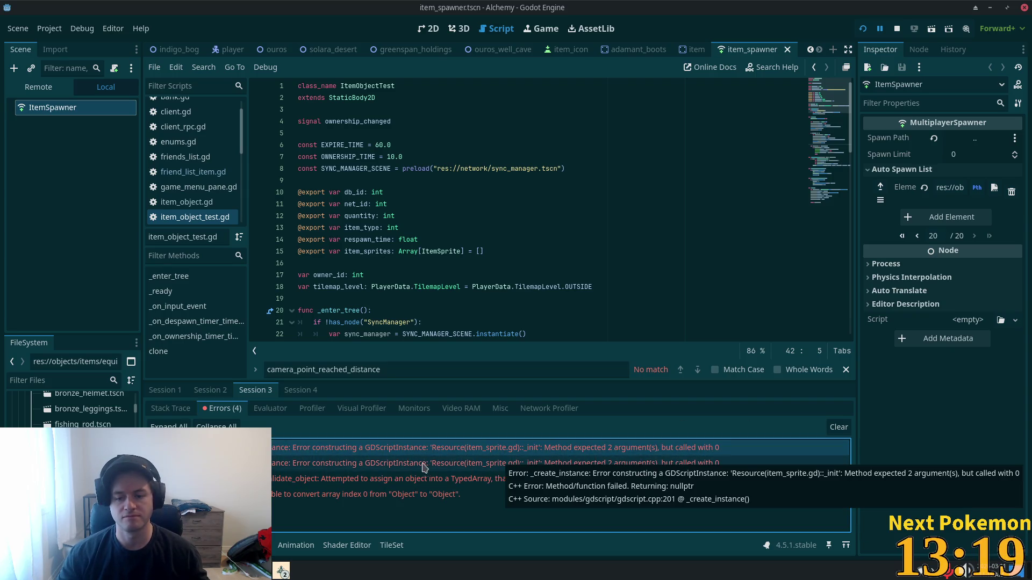
mouse_move(421, 502)
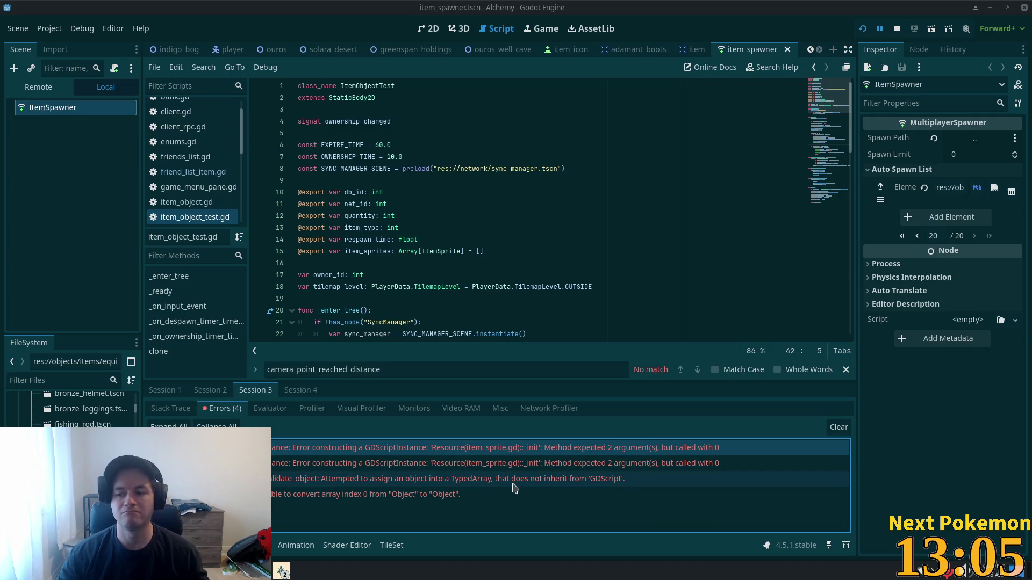
left_click(406, 482)
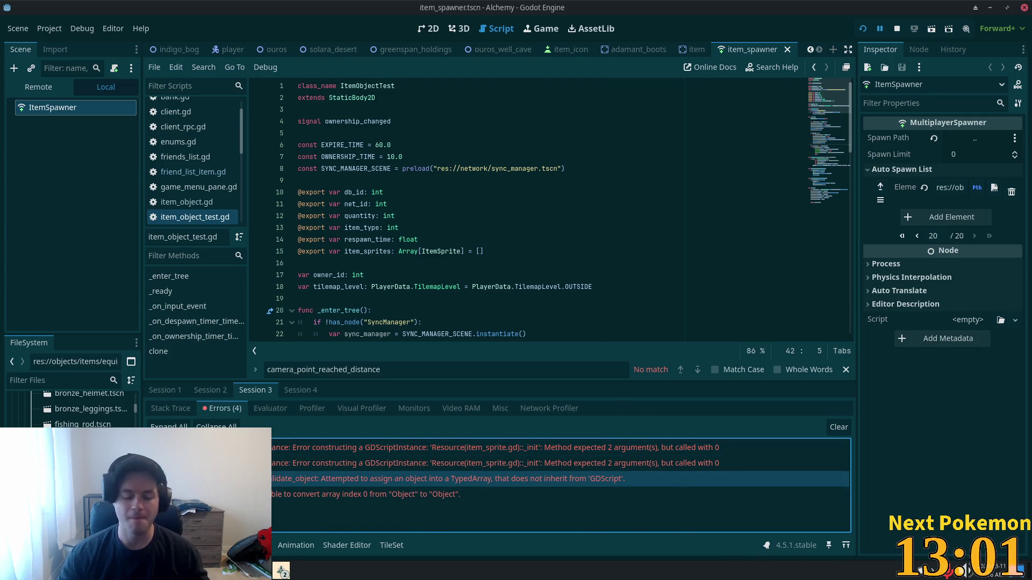
- Expand the first constructor error, showing item_sprite.gd's _init expects 2 arguments
left_click(561, 450)
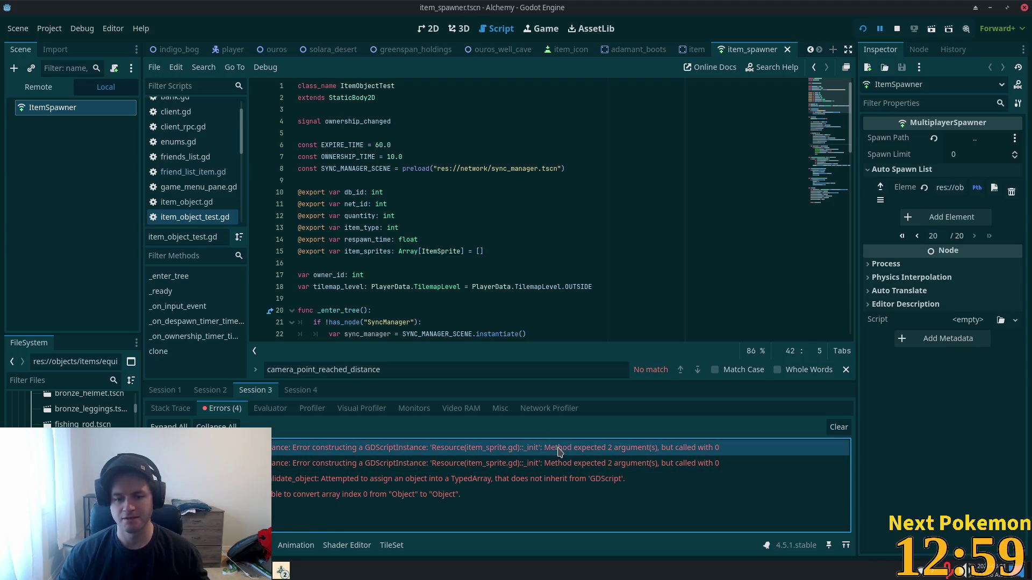
mouse_move(420, 451)
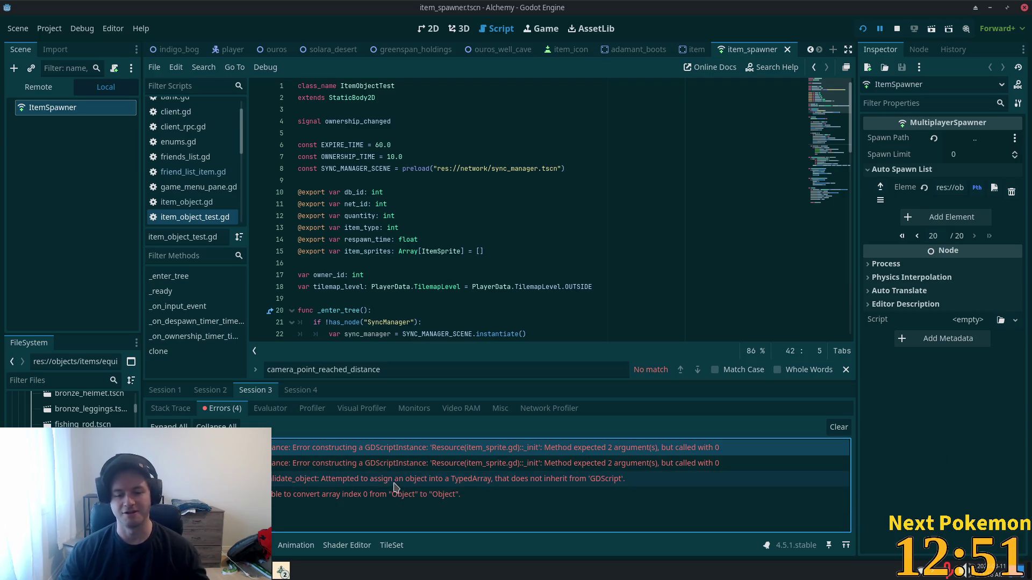
mouse_move(402, 465)
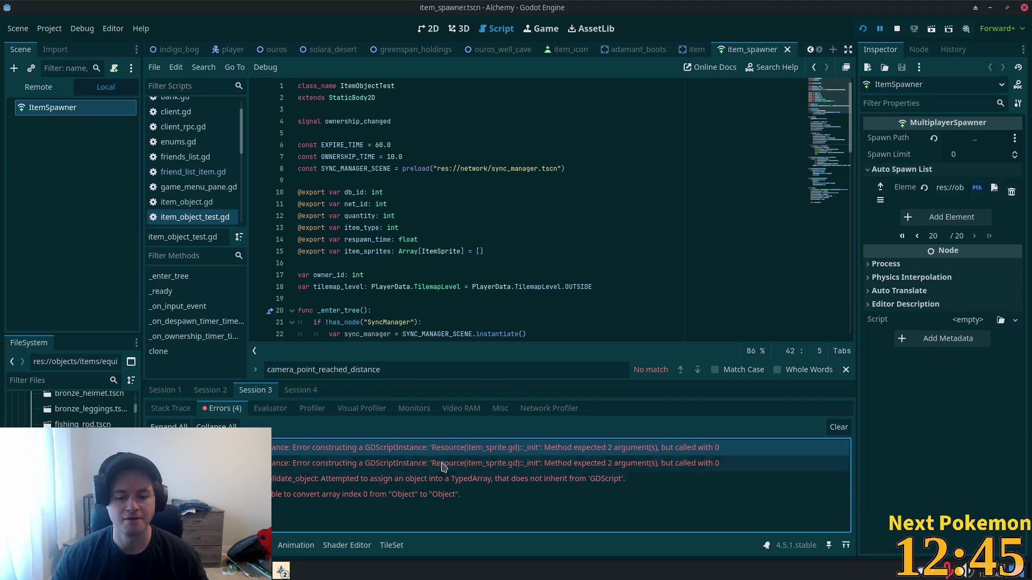
left_click(311, 448)
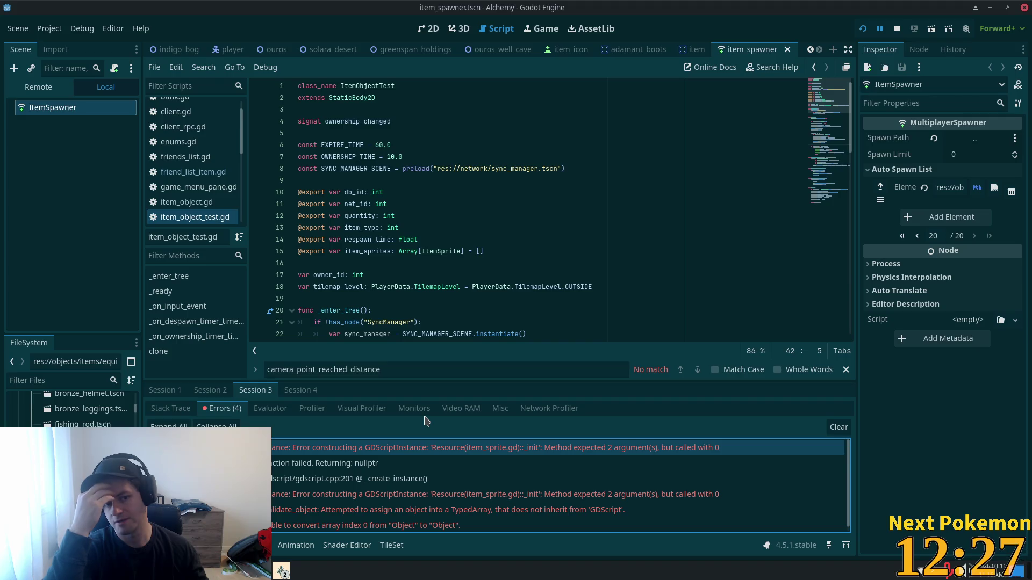
key("alt+Tab")
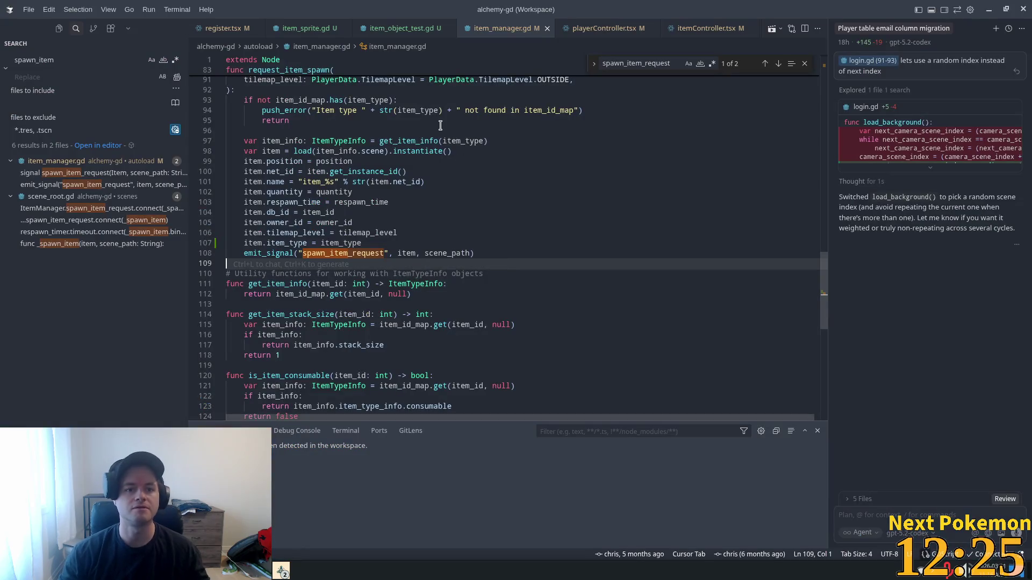
left_click(398, 24)
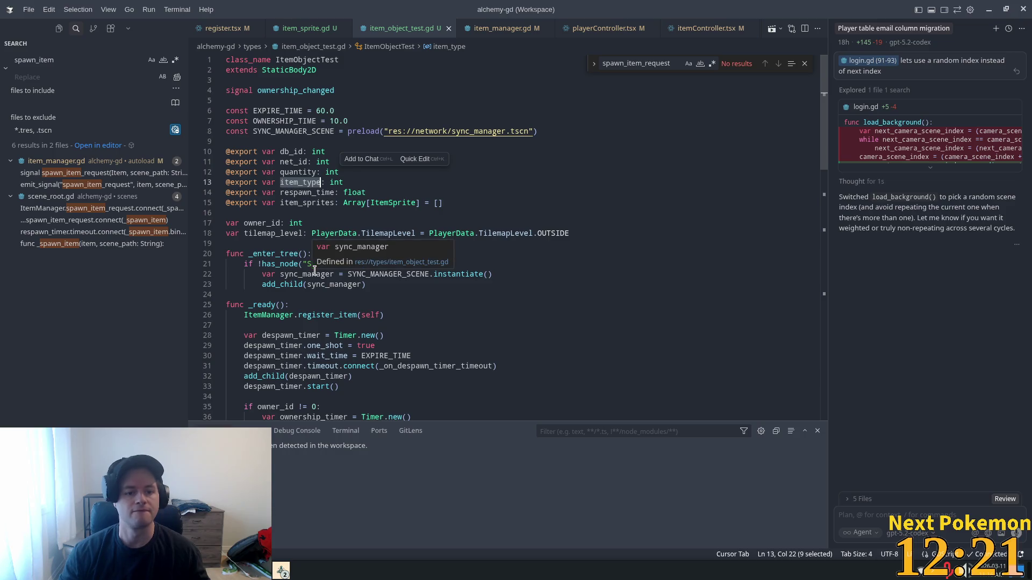
scroll(322, 295, "down", 5)
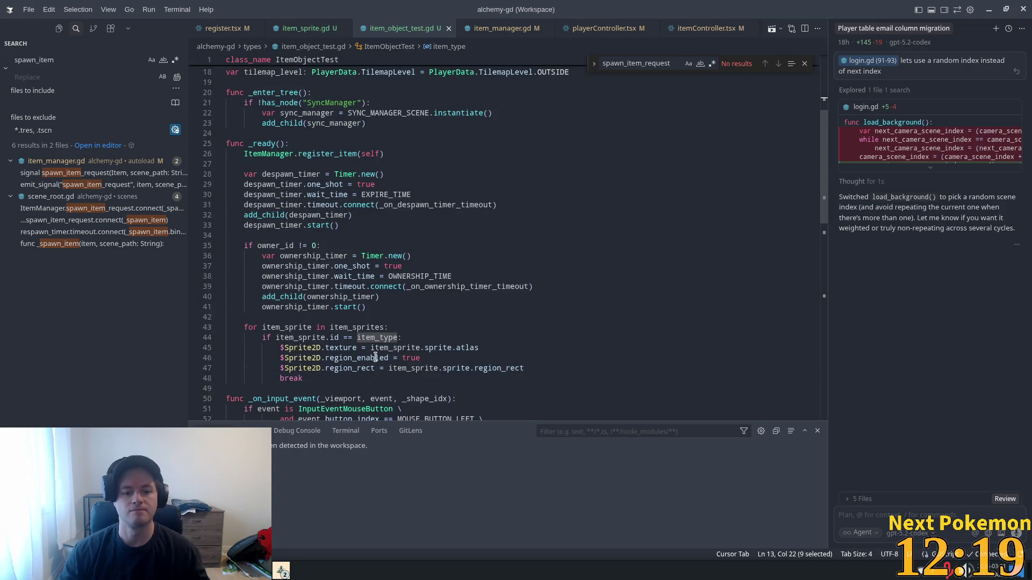
scroll(375, 344, "down", 2)
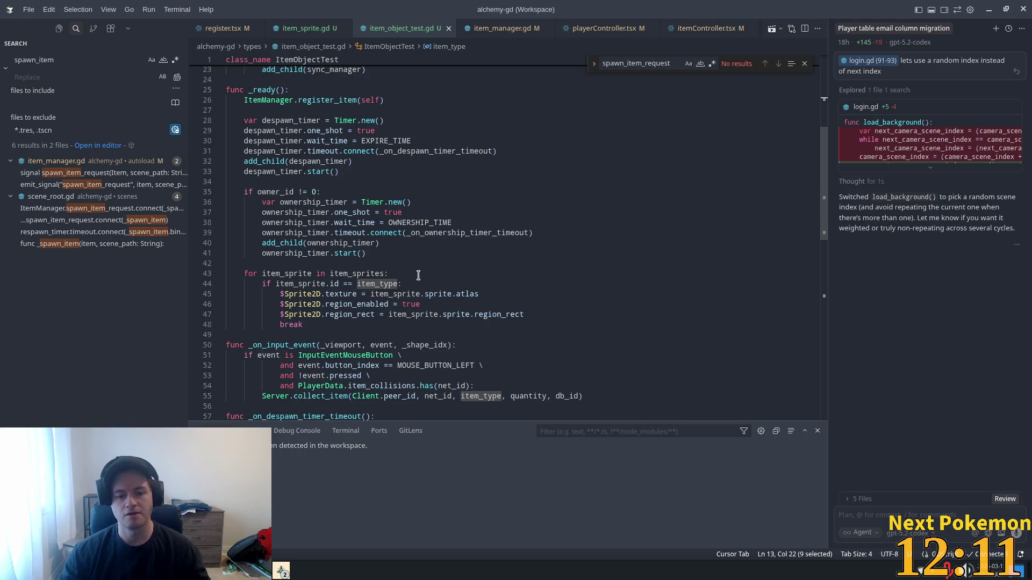
scroll(418, 275, "down", 2)
scroll(321, 267, "up", 9)
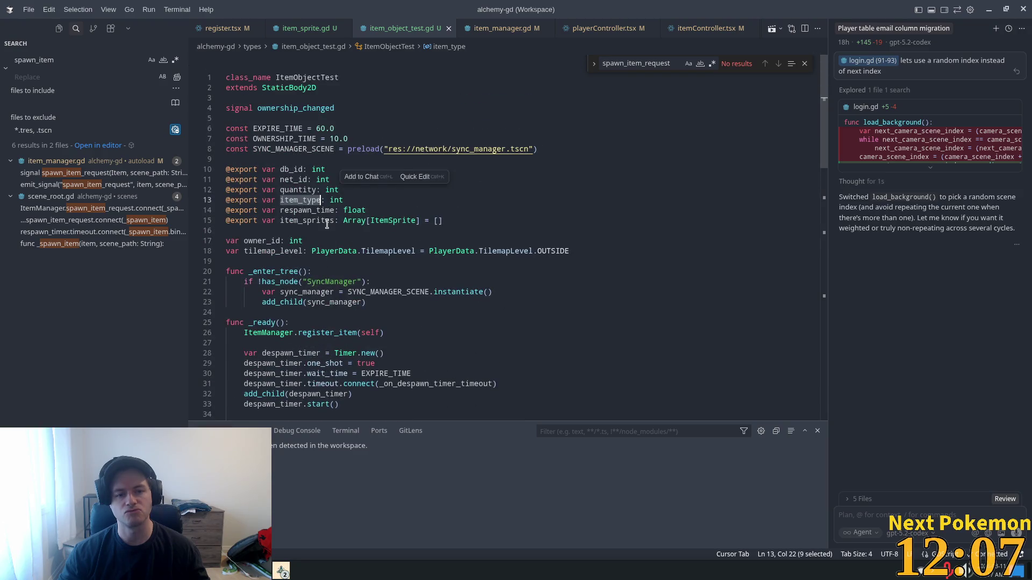
key("alt+Tab")
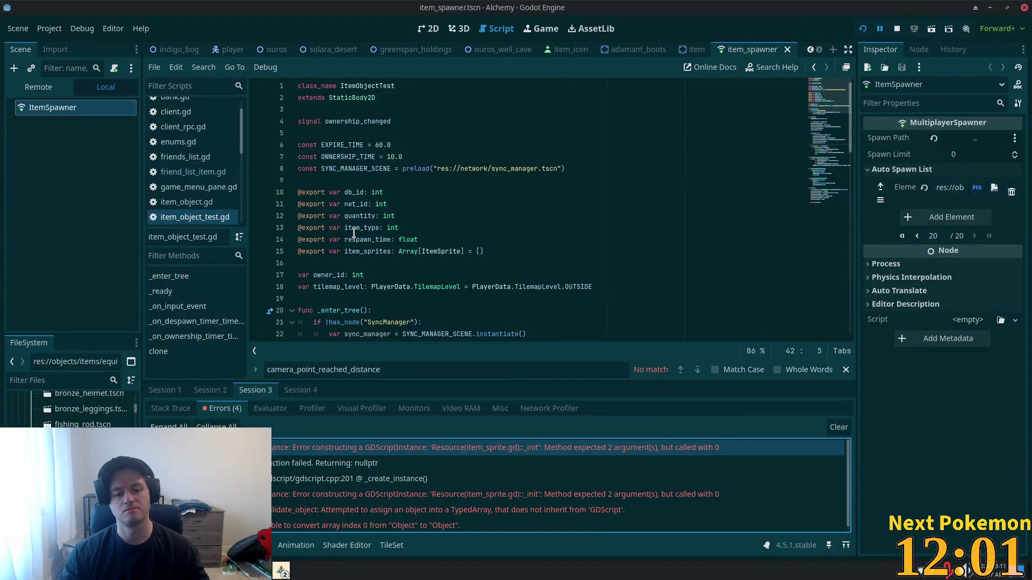
key("alt+Tab")
left_click(40, 60)
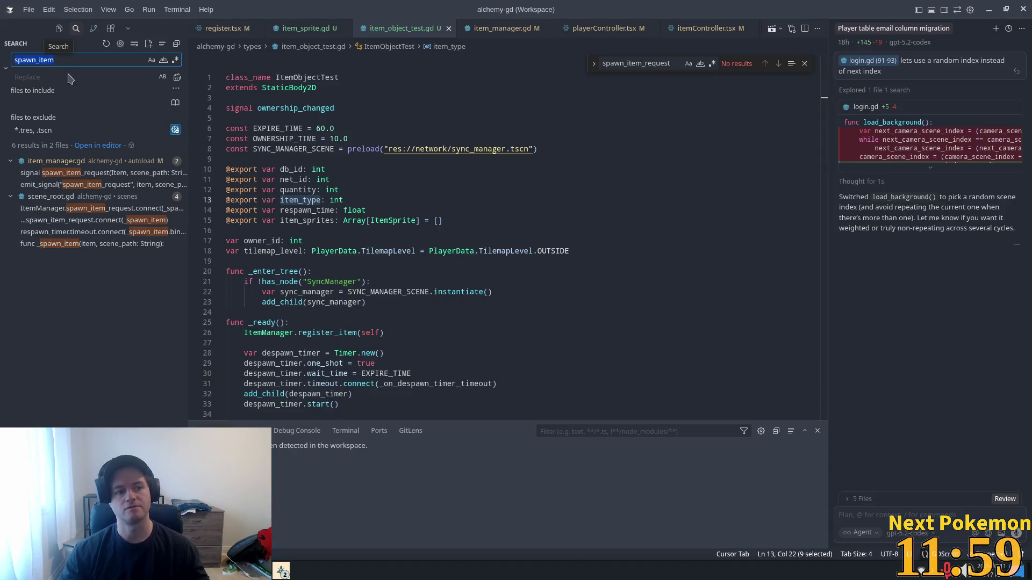
- Search the workspace for 'itemsprite' and open the ItemSprite class in item_sprite.gd
type("temspr")
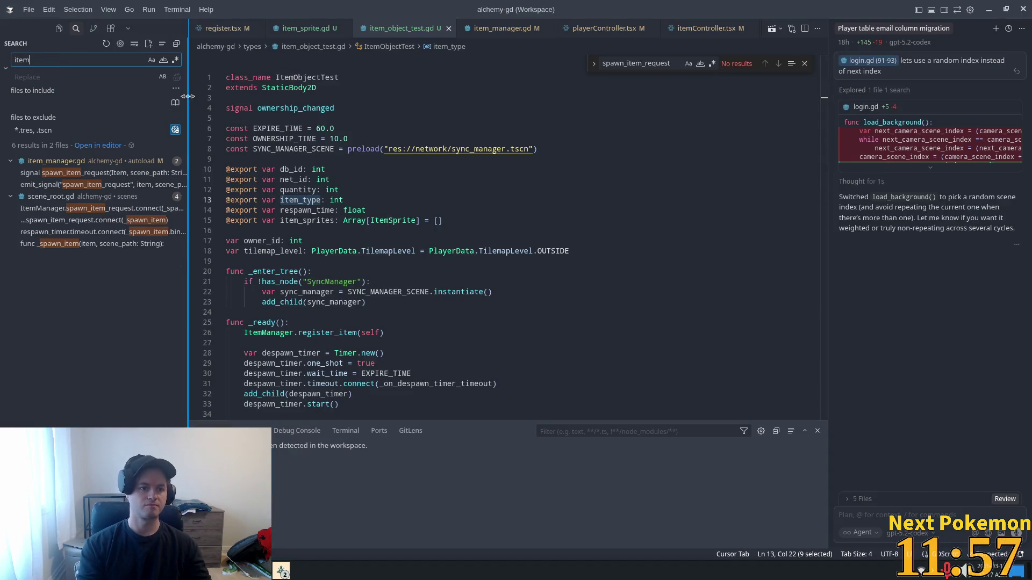
type("ite")
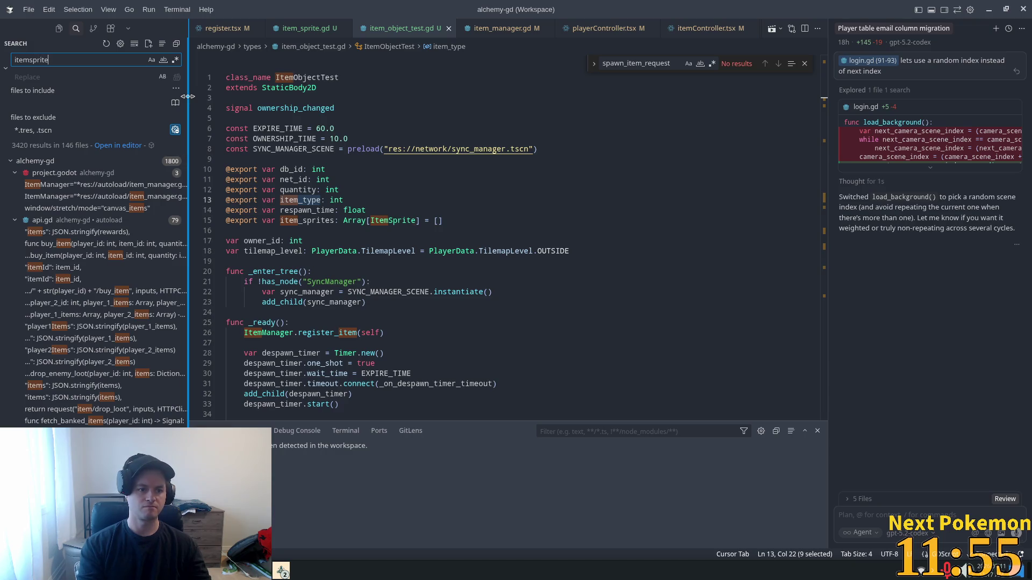
left_click(98, 173)
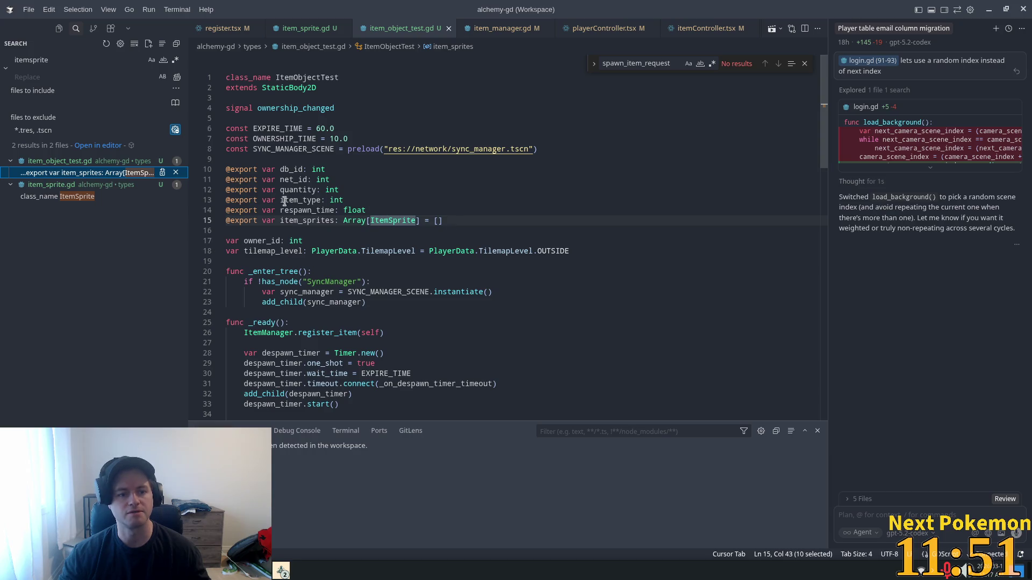
left_click(145, 197)
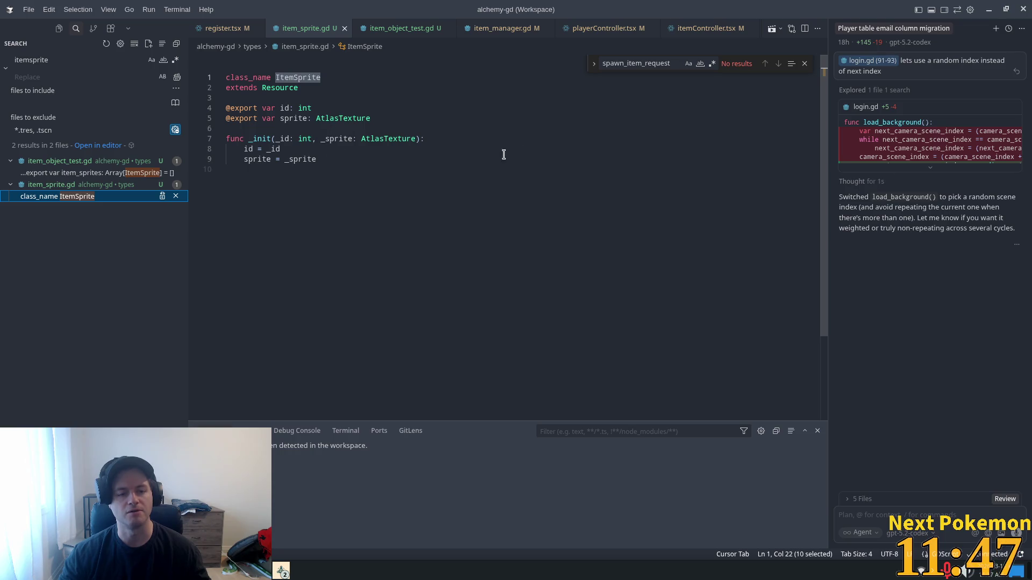
mouse_move(377, 141)
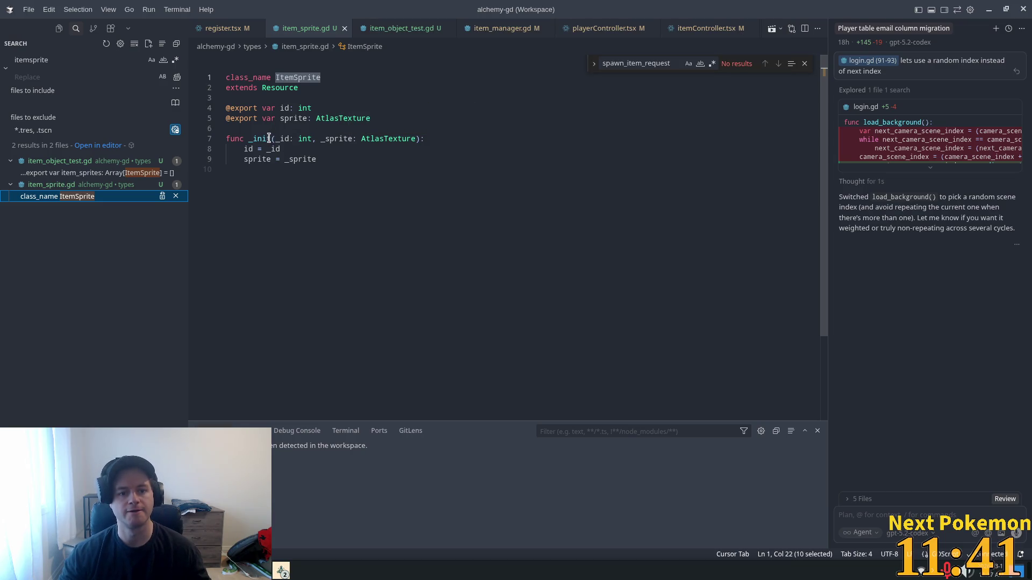
left_click(24, 175)
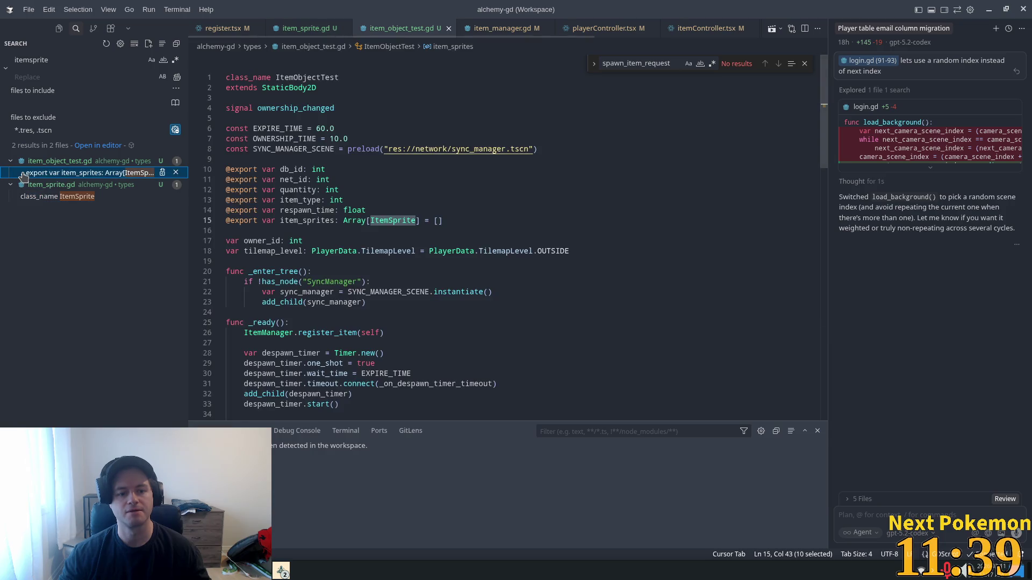
left_click(54, 196)
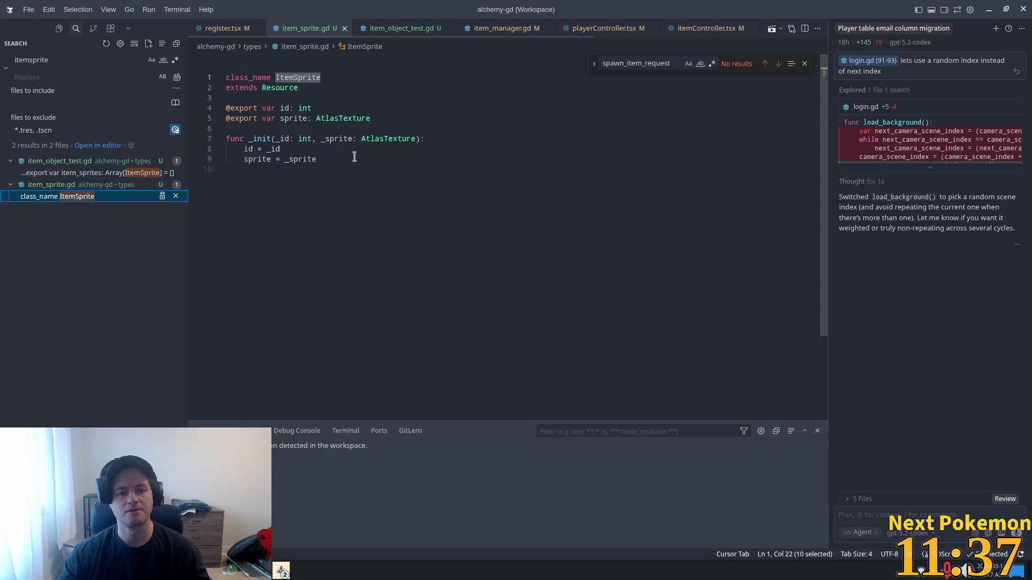
- Delete the _init constructor block (lines 6–9) from item_sprite.gd
left_click_drag(355, 158, 391, 128)
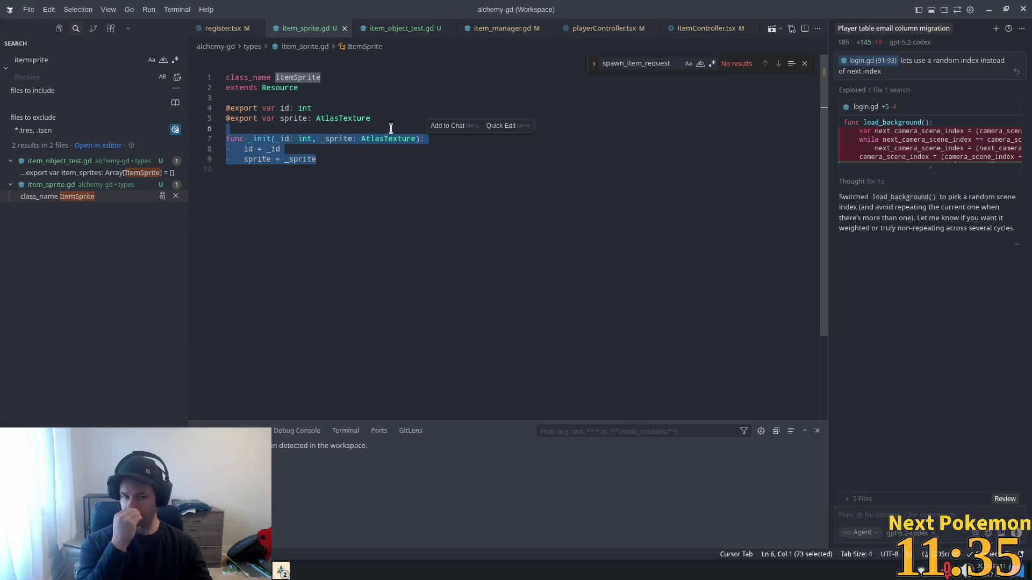
key("BackSpace")
key("BackSpace")
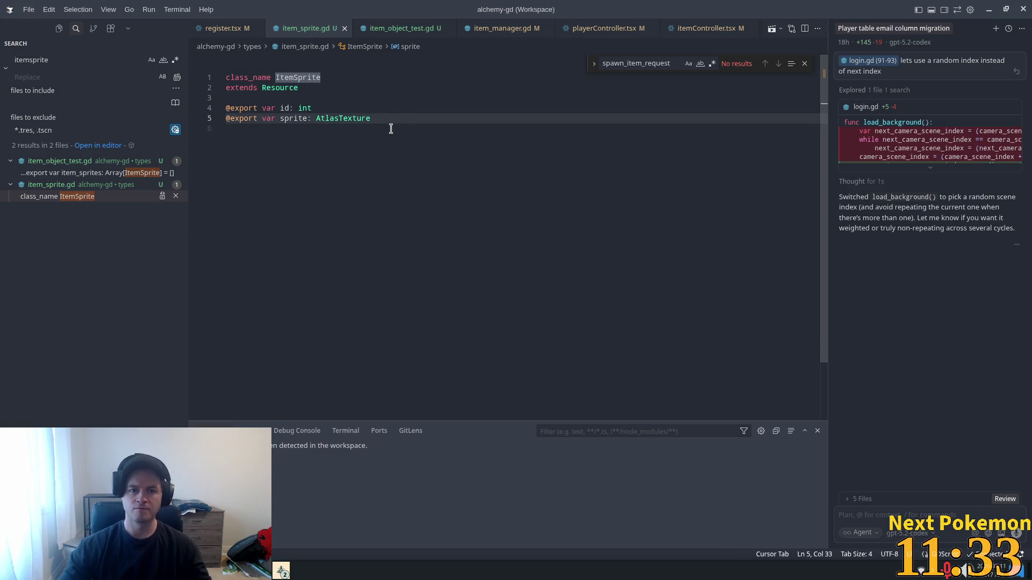
key("alt+Tab")
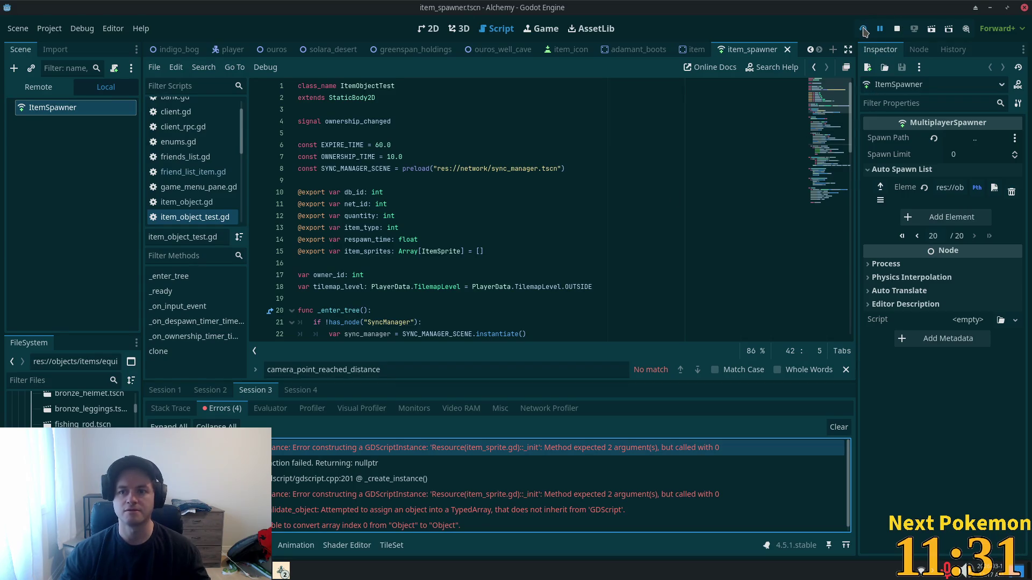
- Run the project with F5 and log in to the game with the test account
key("F5")
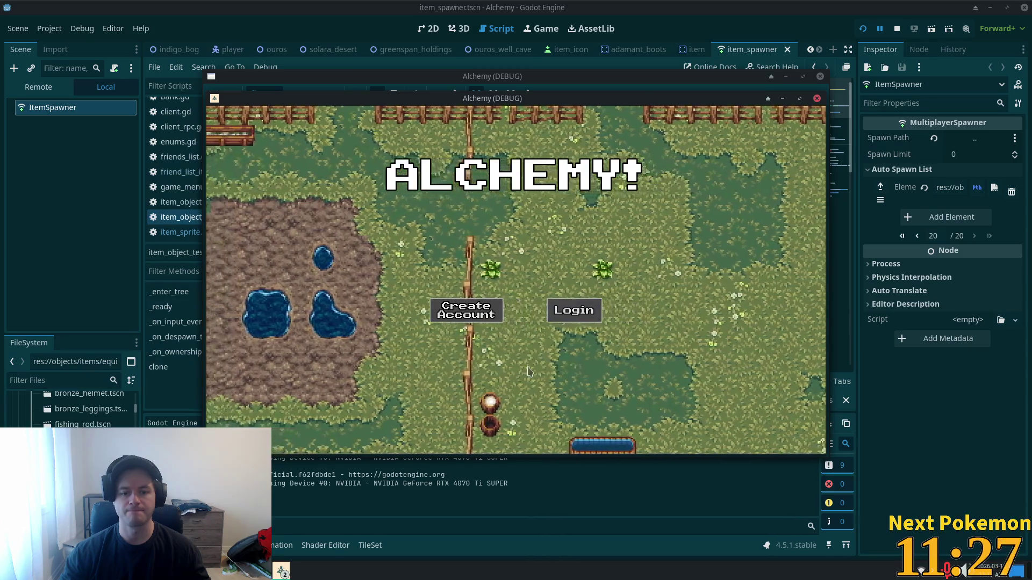
left_click(283, 568)
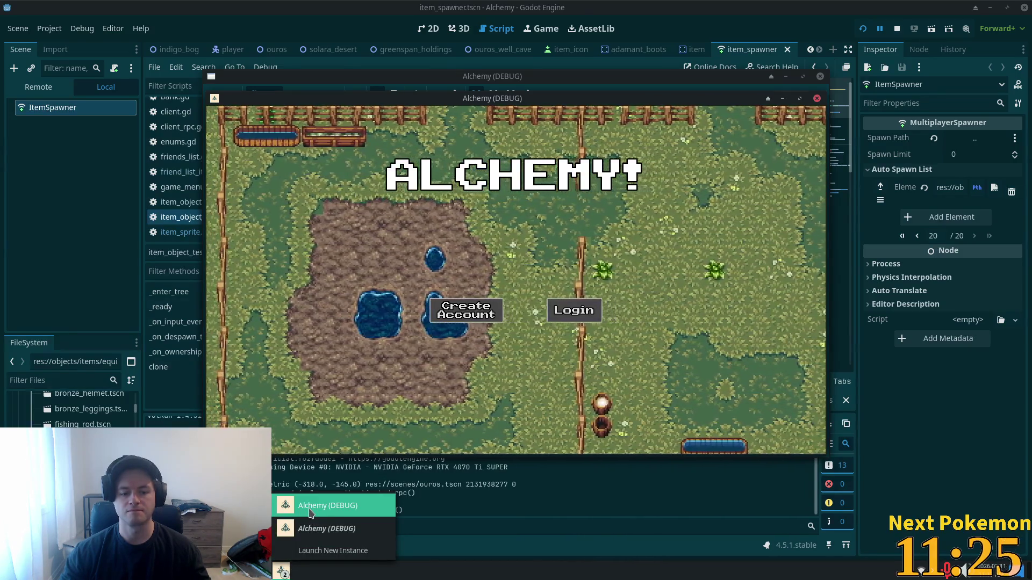
left_click(574, 311)
type("test")
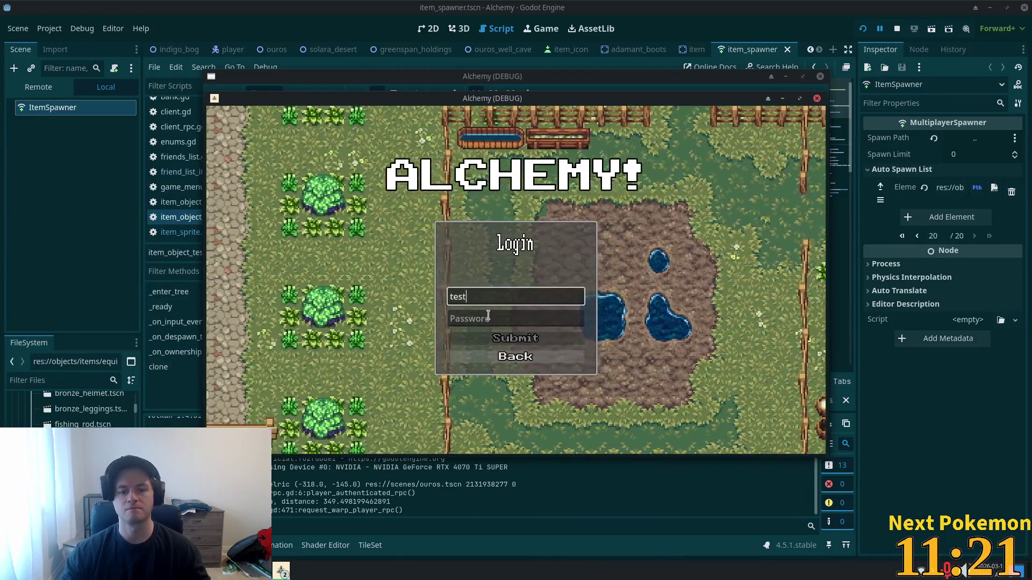
key("Tab")
type("te")
left_click(490, 339)
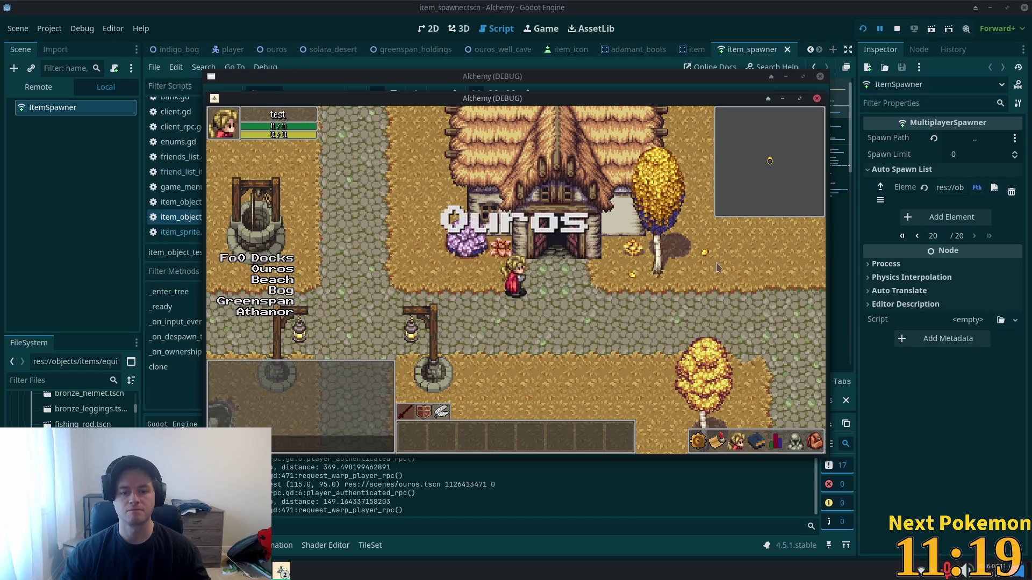
- Toggle the inventory grid and walk the character toward the lamp posts
left_click(809, 448)
left_click(808, 448)
left_click(796, 446)
left_click(796, 447)
key("Left")
key("Down")
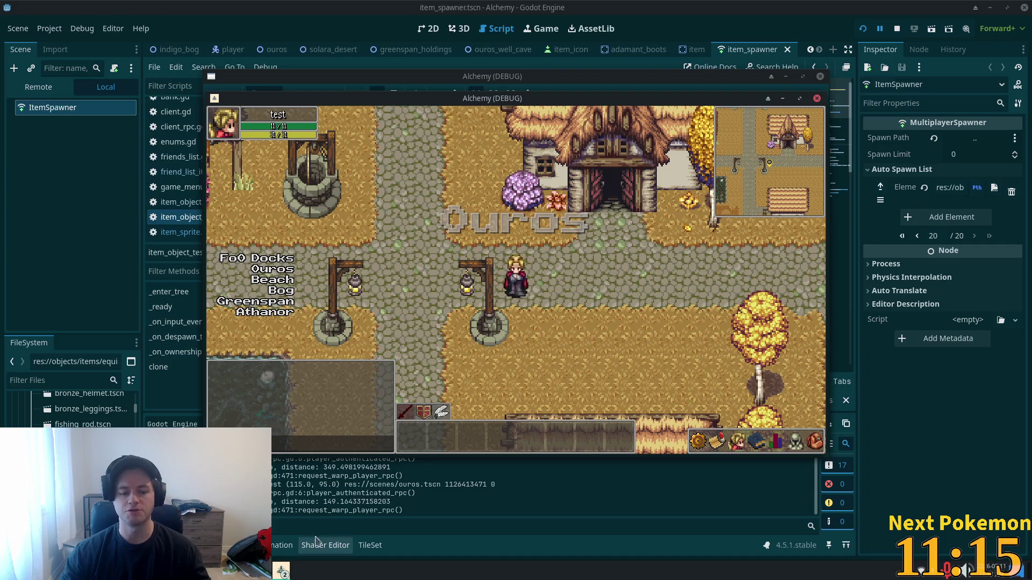
left_click(281, 571)
- Log back into phpMyAdmin in the browser using the saved db login
left_click(367, 519)
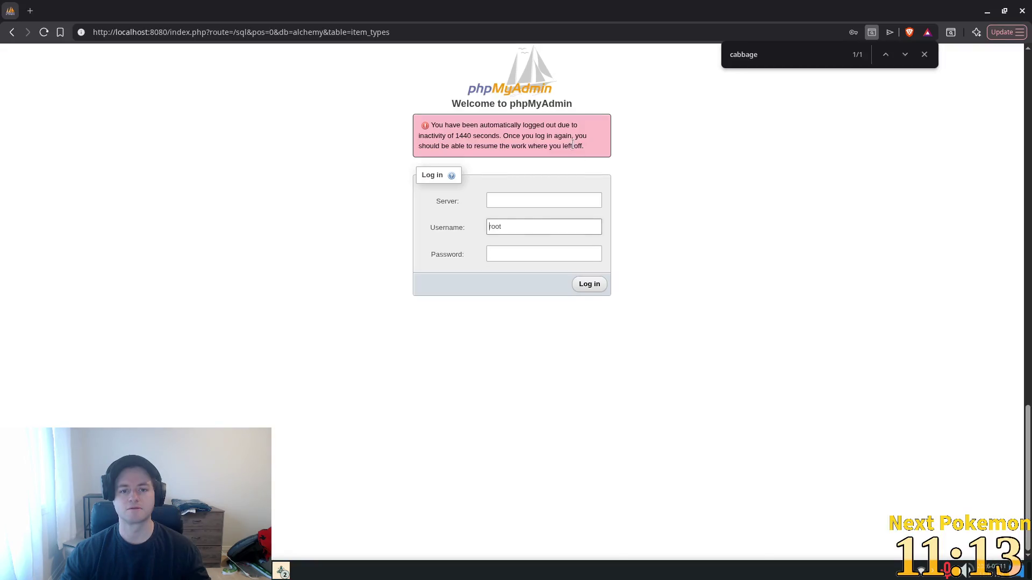
left_click(513, 199)
left_click(553, 222)
left_click(559, 227)
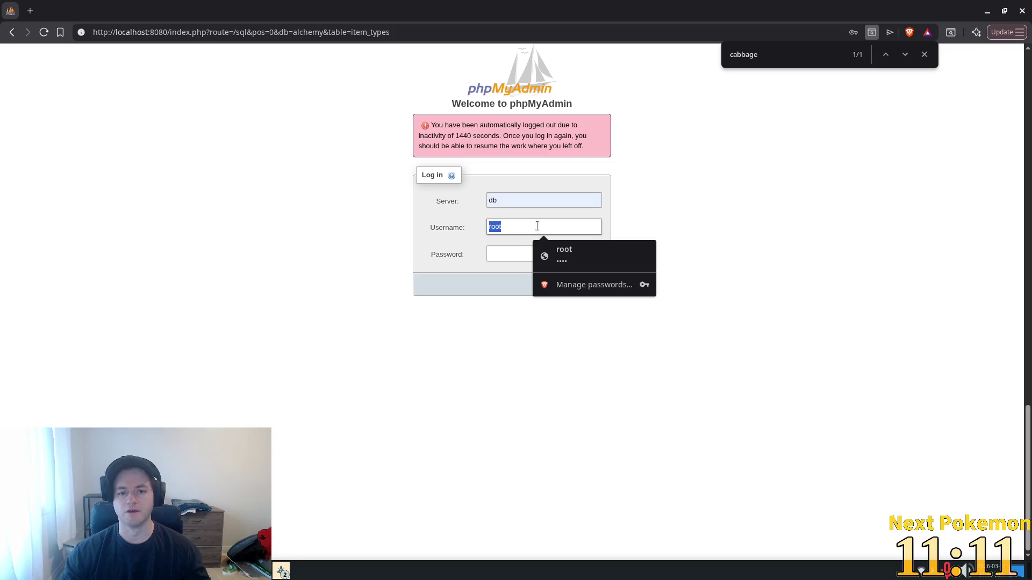
left_click(579, 250)
left_click(585, 279)
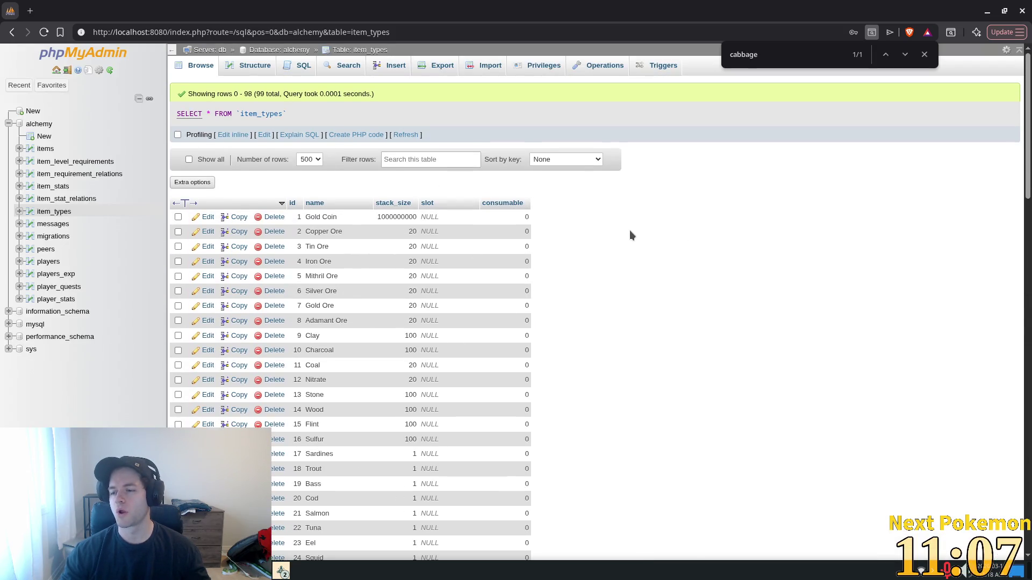
- Scroll through the item_types table looking for the Cabbage entry (id 103)
scroll(624, 234, "down", 5)
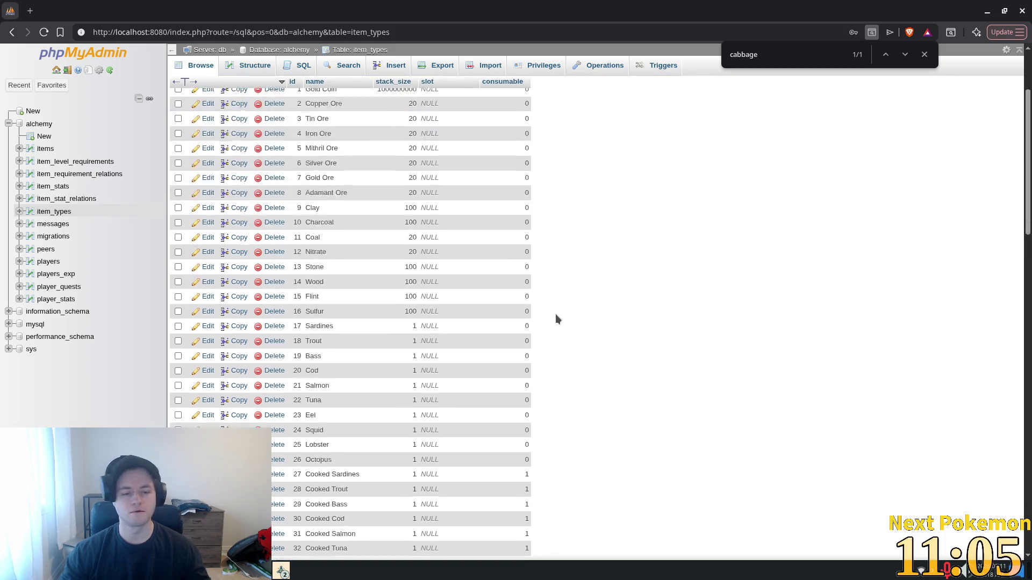
scroll(559, 324, "down", 15)
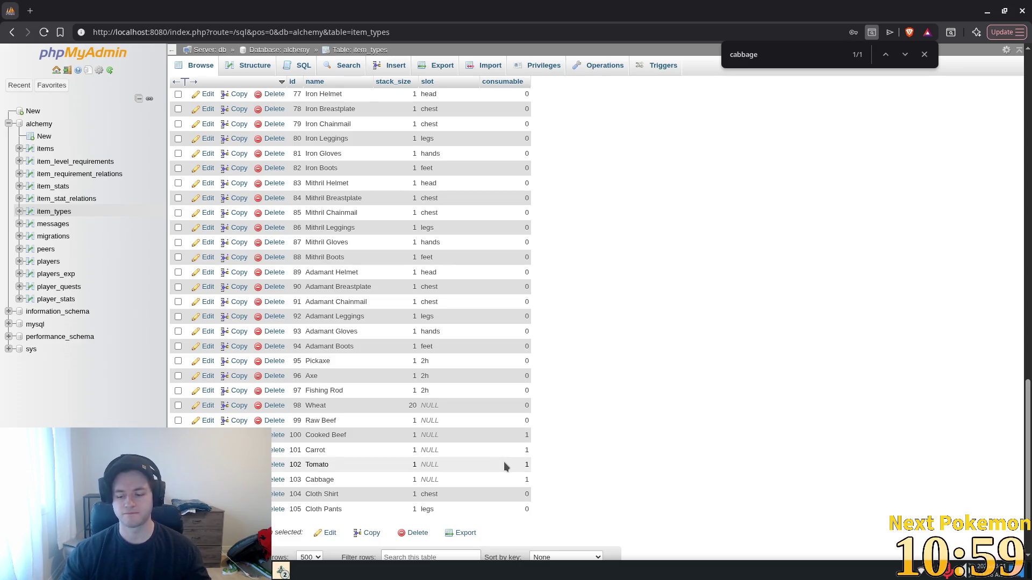
scroll(504, 462, "down", 3)
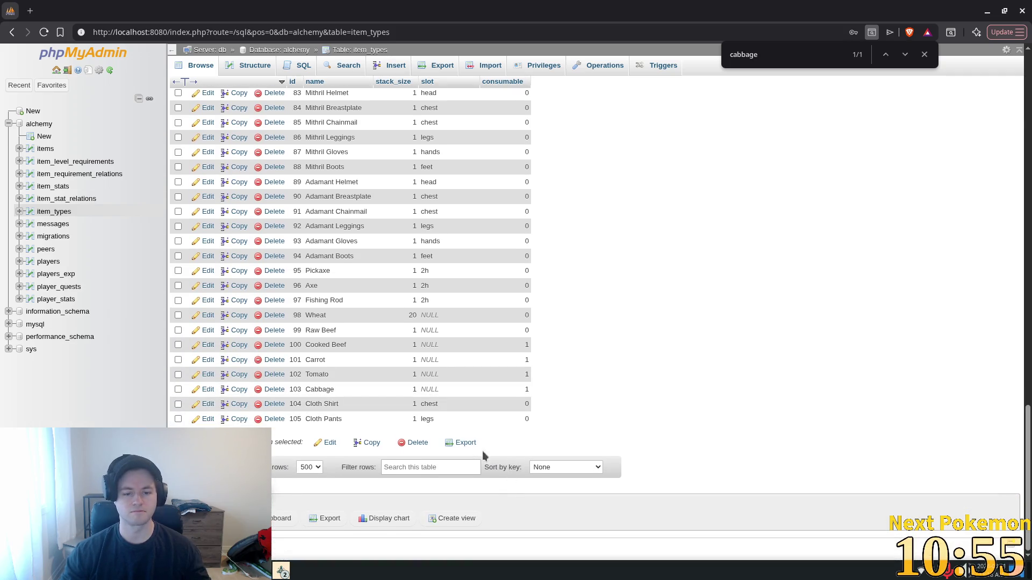
scroll(659, 360, "up", 5)
scroll(530, 133, "up", 15)
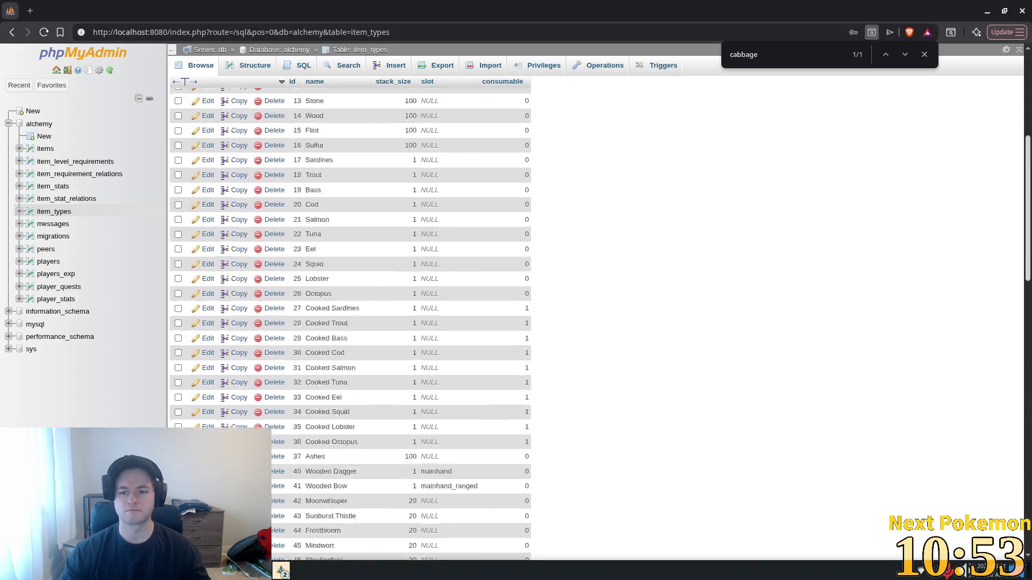
key("F11")
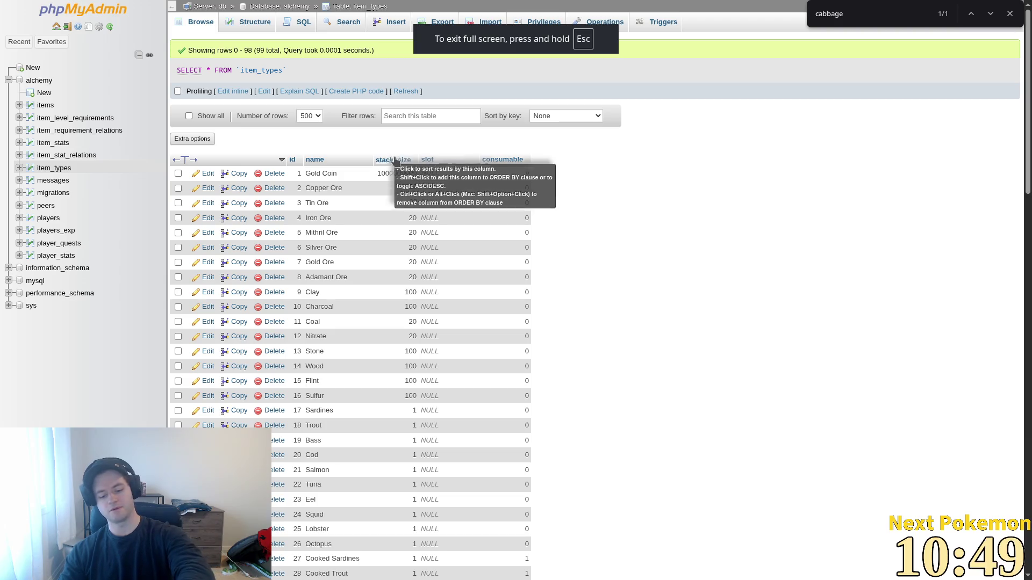
key("F11")
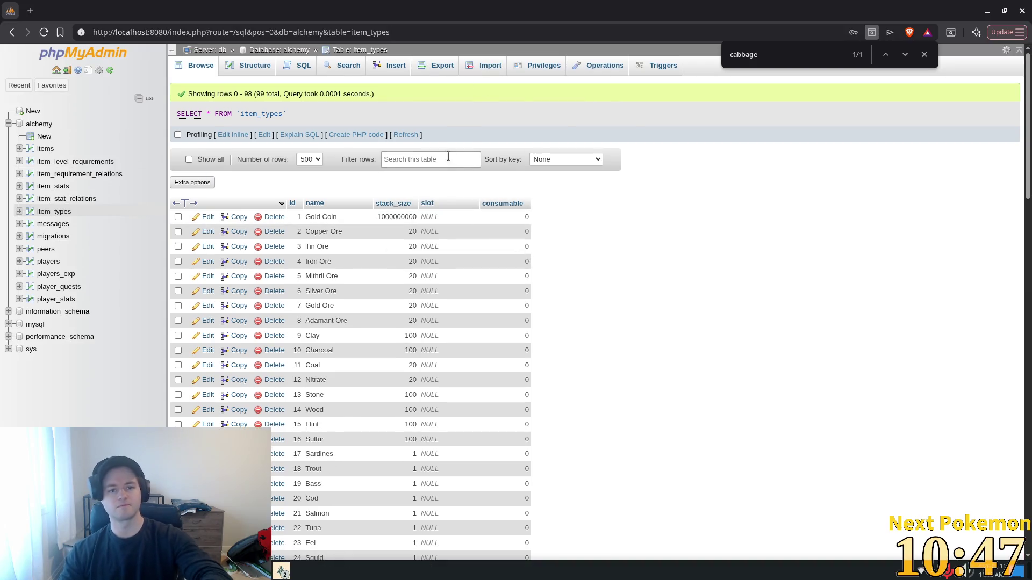
- Show all 99 item_types rows at 500 per page, then open the items table
left_click(406, 135)
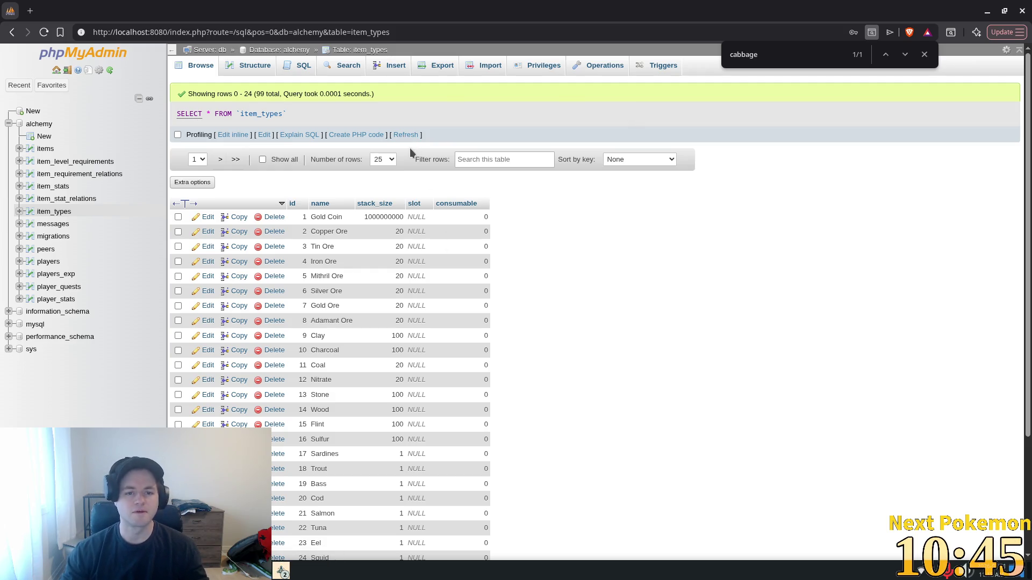
left_click(389, 159)
left_click(380, 225)
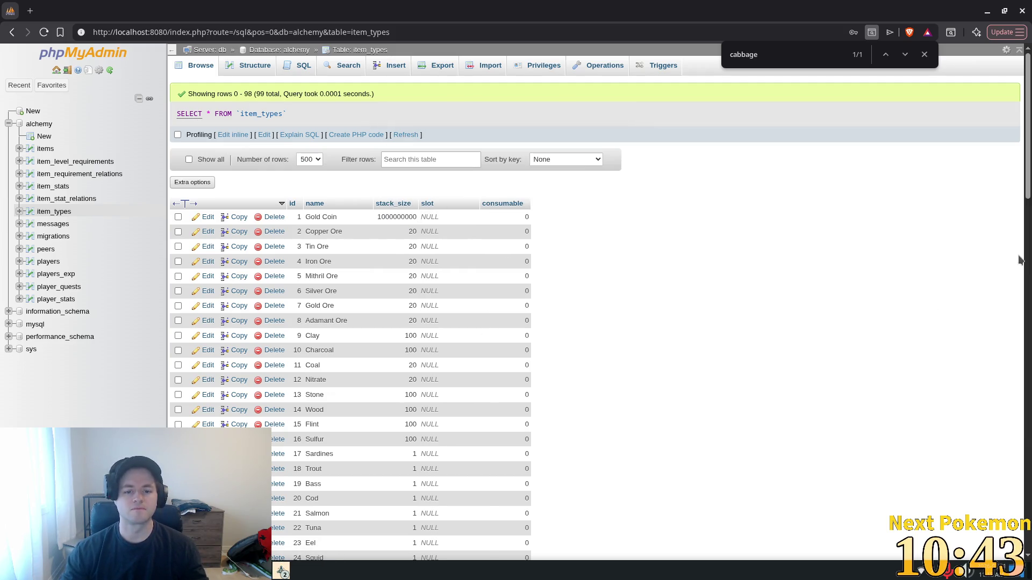
left_click_drag(1027, 193, 1027, 546)
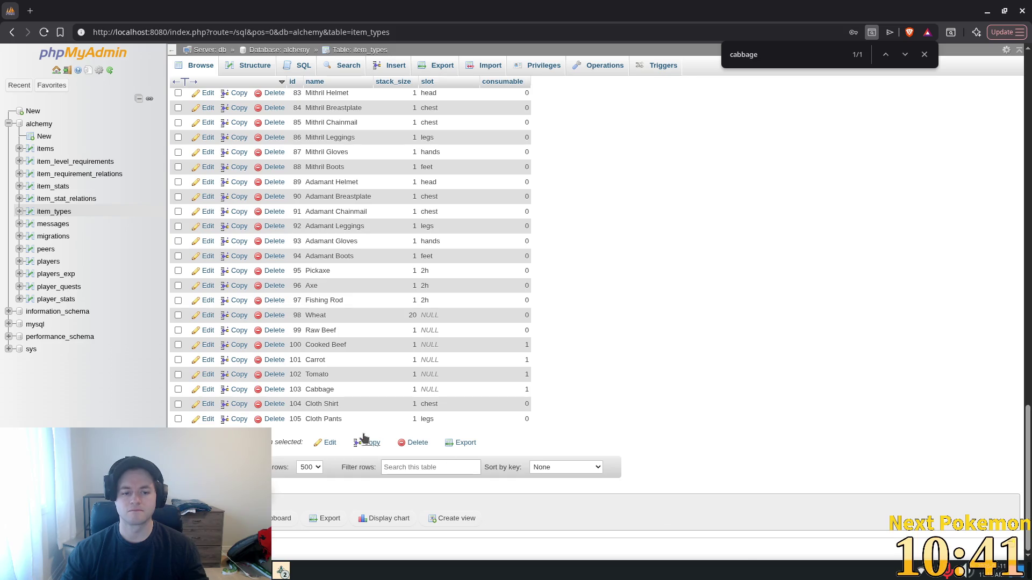
left_click(46, 149)
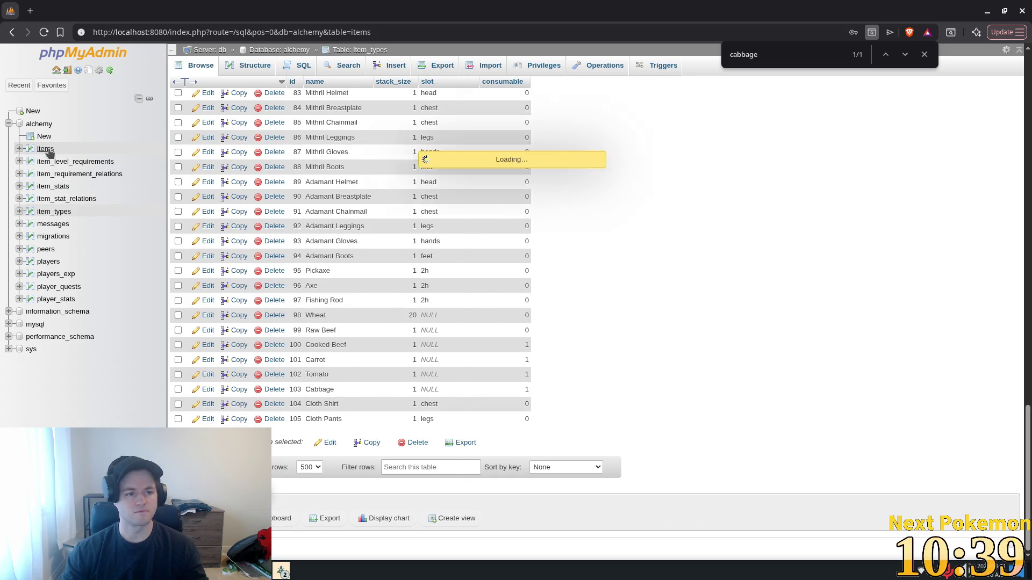
- Show 500 item rows per page and jump to the newest rows, ending at id 1371
left_click(385, 134)
left_click(380, 200)
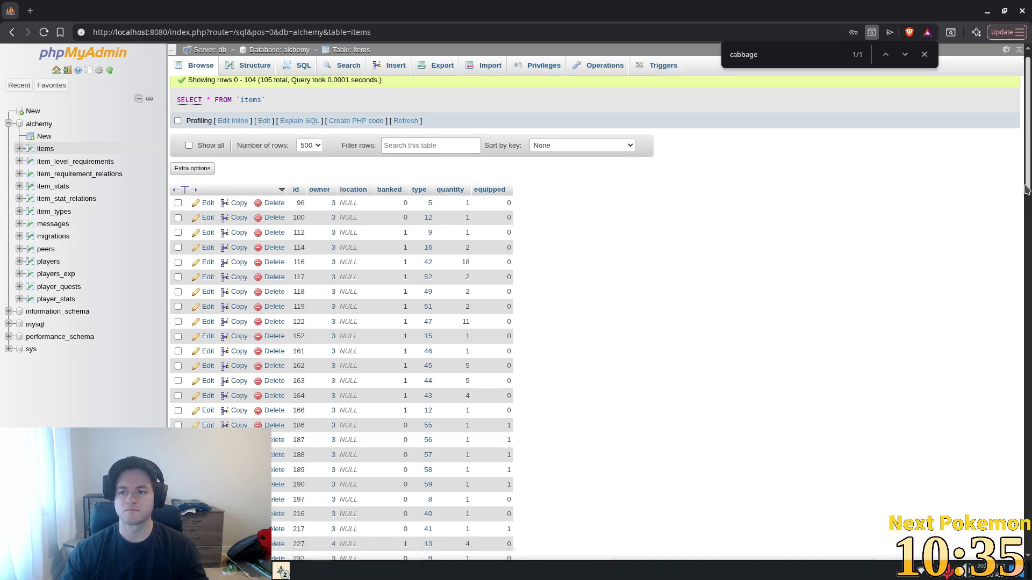
key("End")
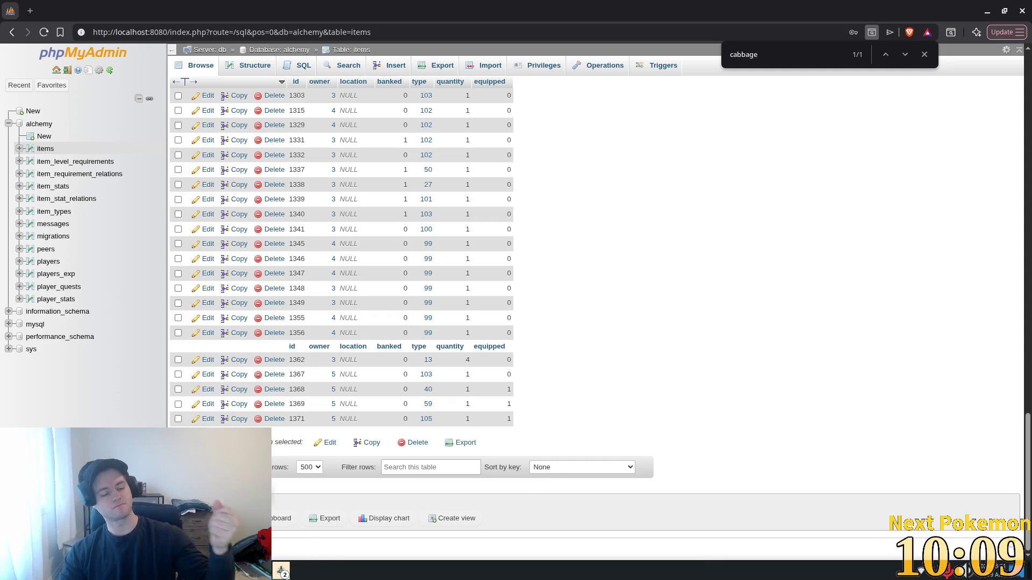
left_click(283, 573)
- In the Alchemy debug window, open the inventory and drop the green item
left_click(322, 528)
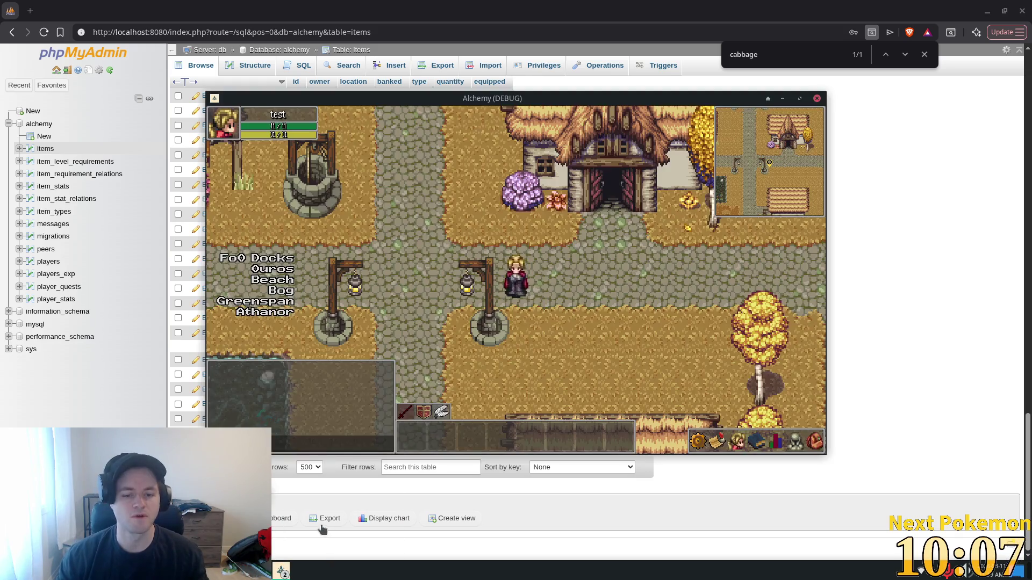
left_click(795, 442)
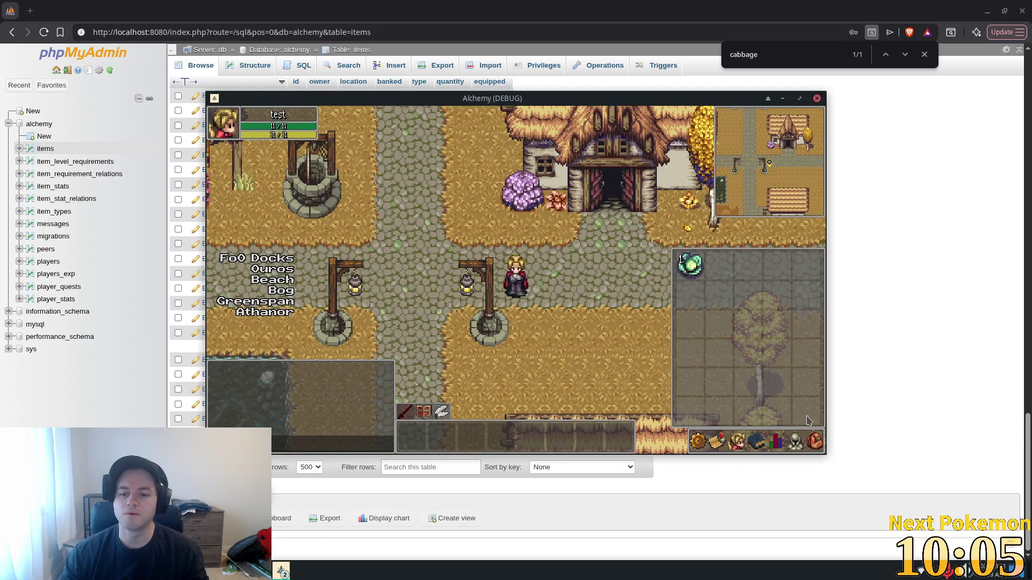
left_click(796, 442)
left_click(798, 444)
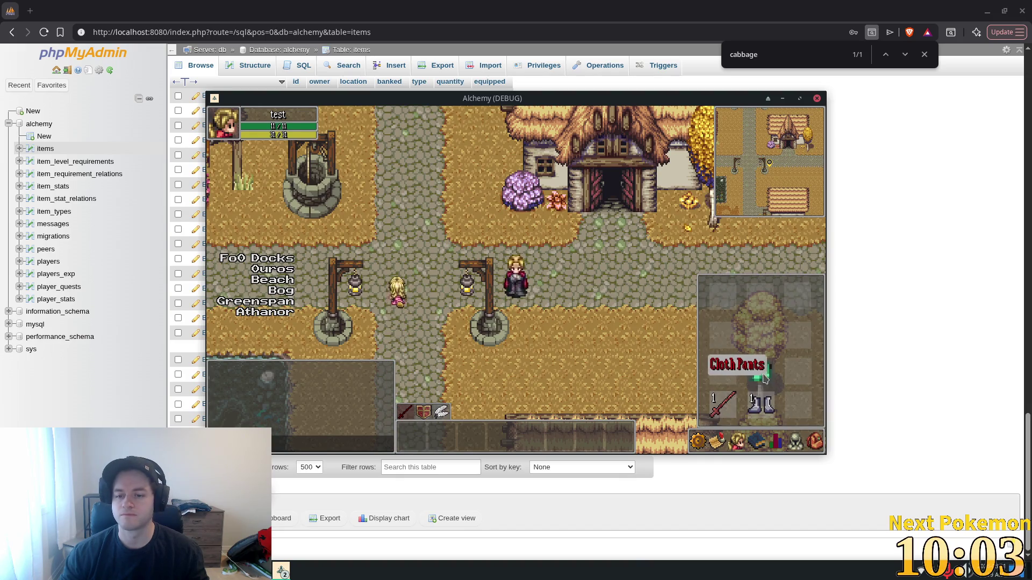
left_click(813, 443)
left_click(813, 444)
left_click(813, 444)
left_click(720, 268)
left_click(732, 297)
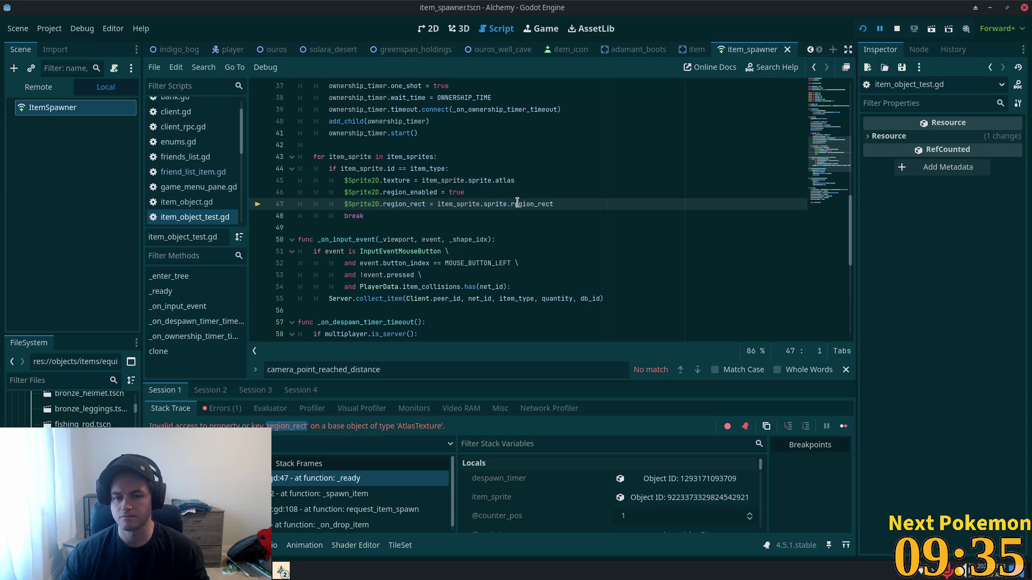
- Insert 'atlas' so line 47 reads item_sprite.sprite.atlas.region_rect
scroll(473, 220, "up", 2)
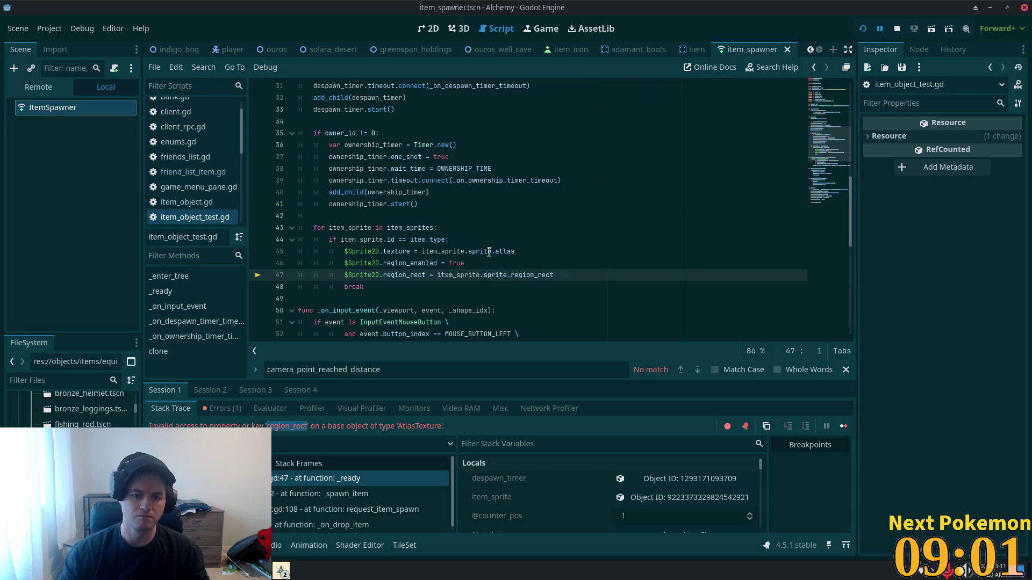
left_click(506, 275)
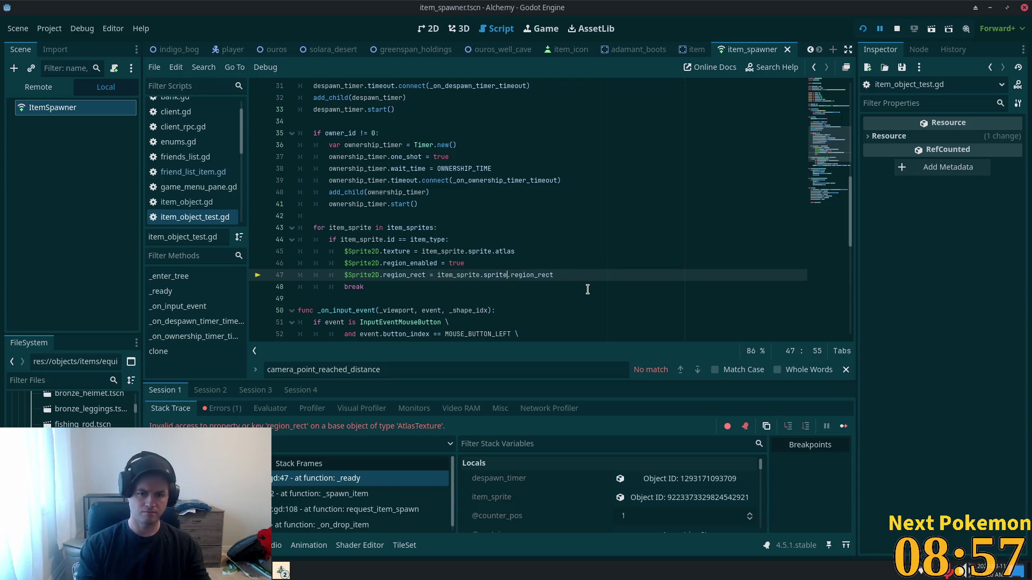
type("atlas.")
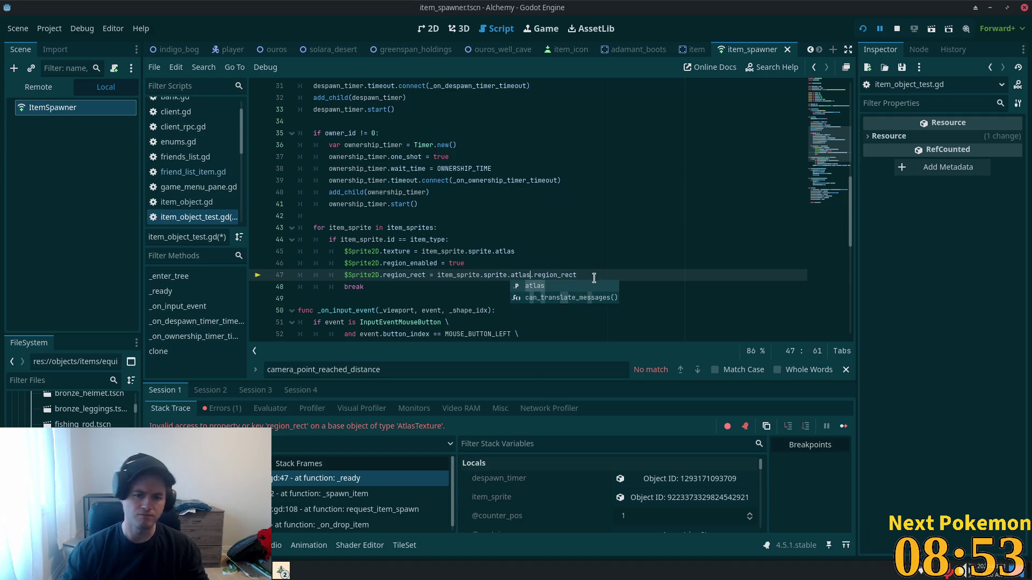
left_click(448, 275)
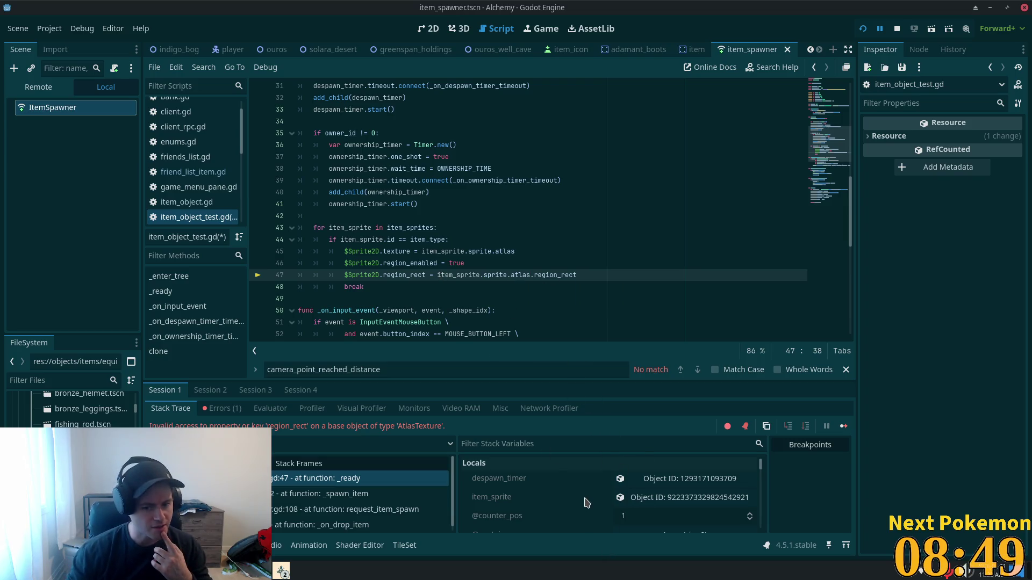
- Inspect the live item_sprite's AtlasTexture, whose region is x 27, y 33, 9×8 px
left_click(644, 503)
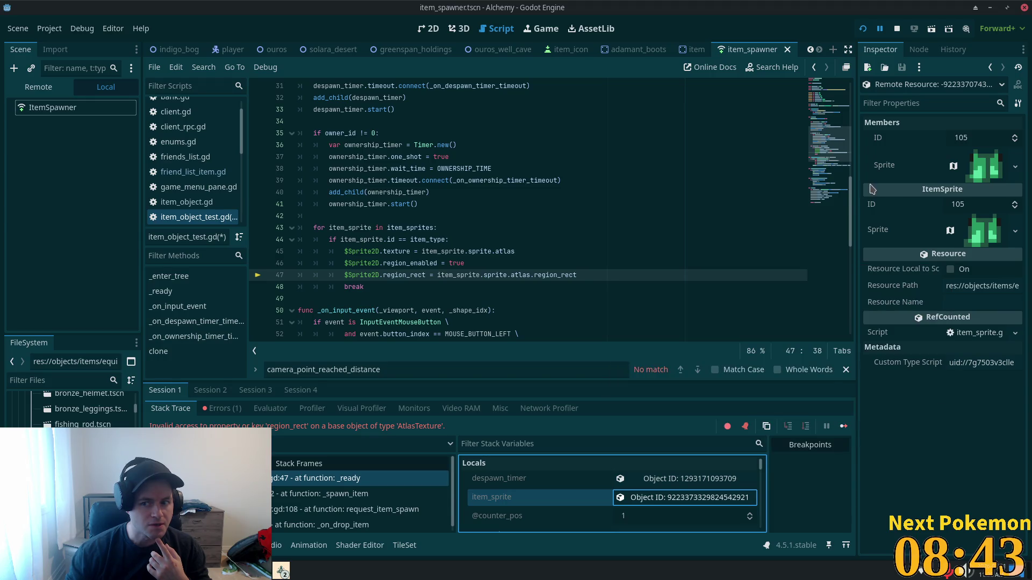
left_click(994, 234)
scroll(974, 434, "down", 3)
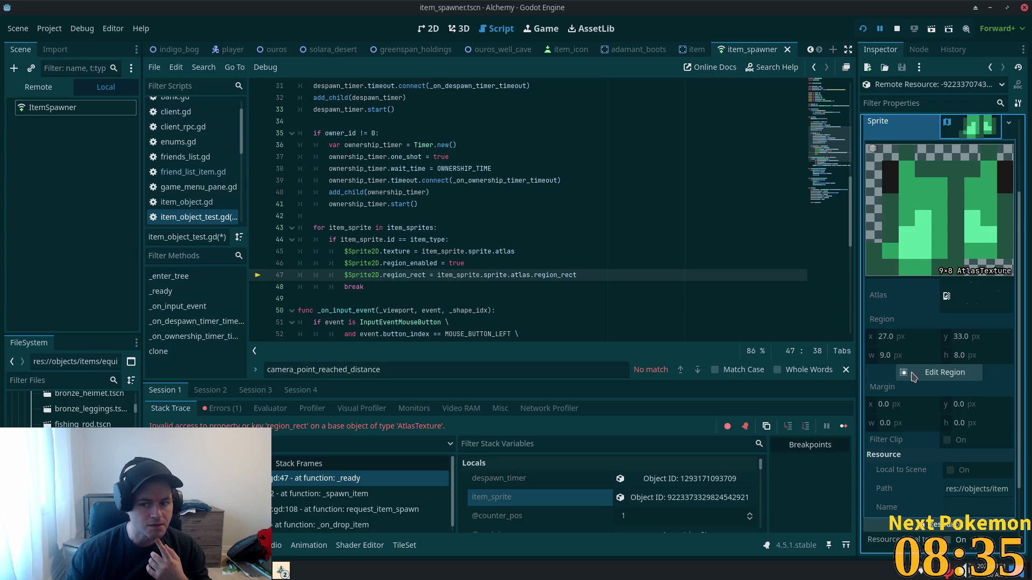
mouse_move(886, 323)
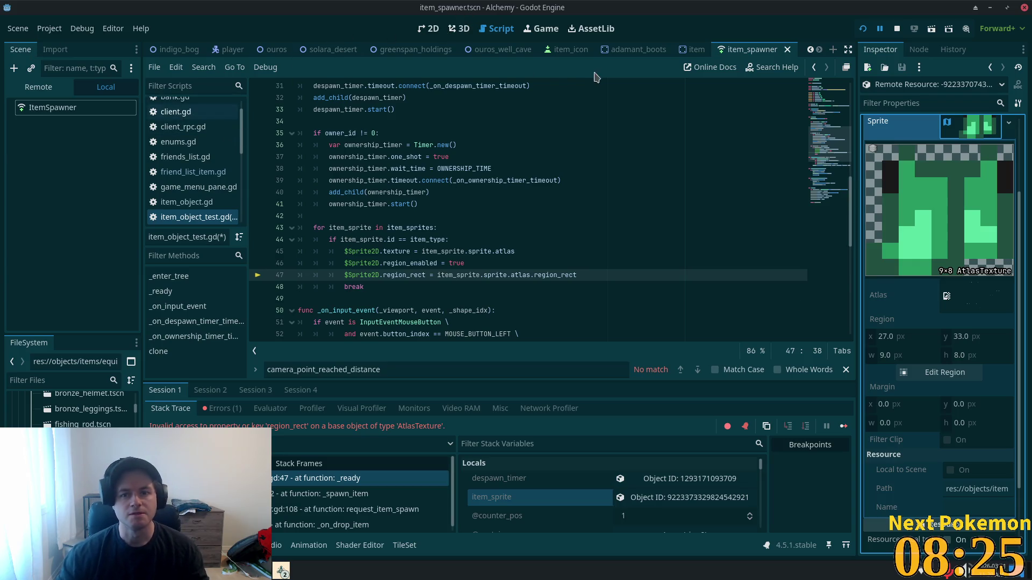
- Change the right side of line 47 to item_sprite.sprite.region using the region autocomplete
mouse_move(578, 275)
left_mouse_down()
mouse_move(534, 263)
mouse_move(481, 274)
mouse_move(505, 274)
left_mouse_up()
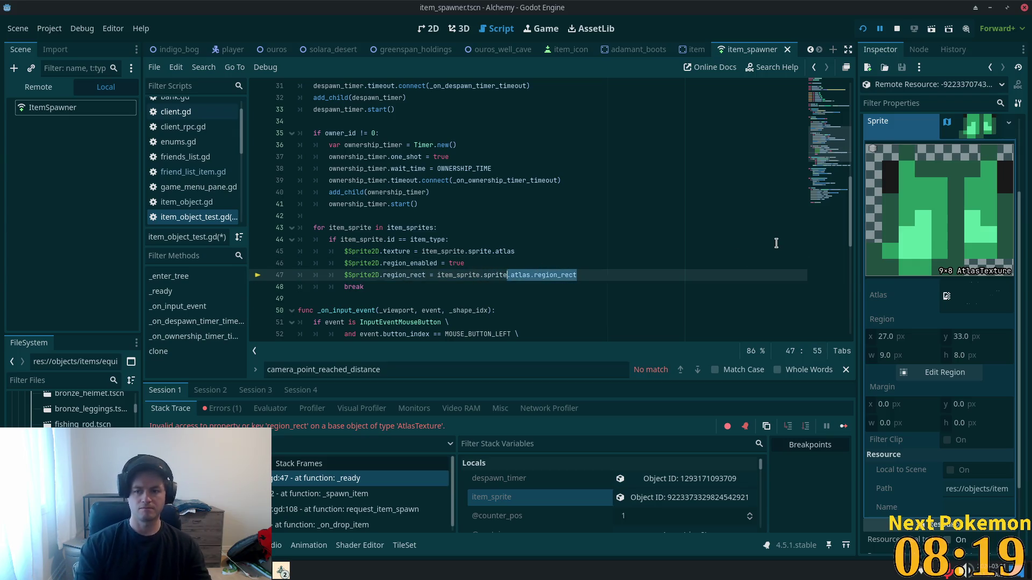
key("End")
key("ctrl+BackSpace")
type("re")
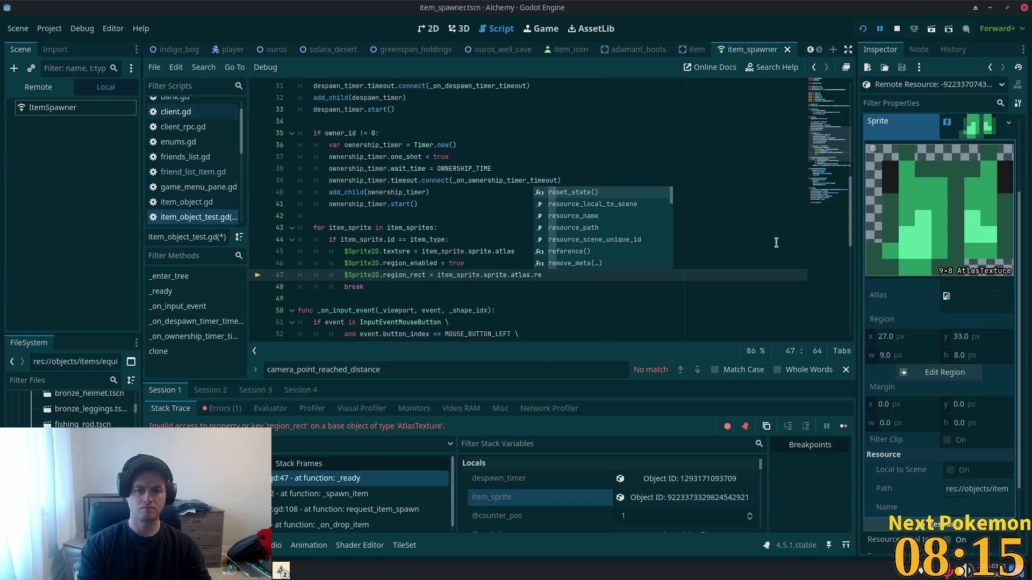
type("gi")
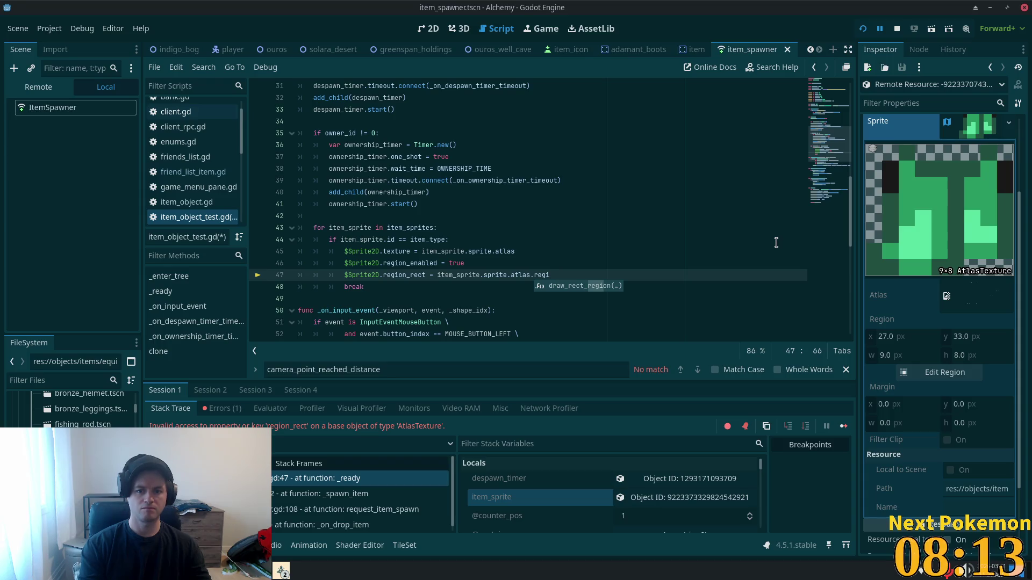
key("BackSpace")
key("BackSpace")
key("BackSpace")
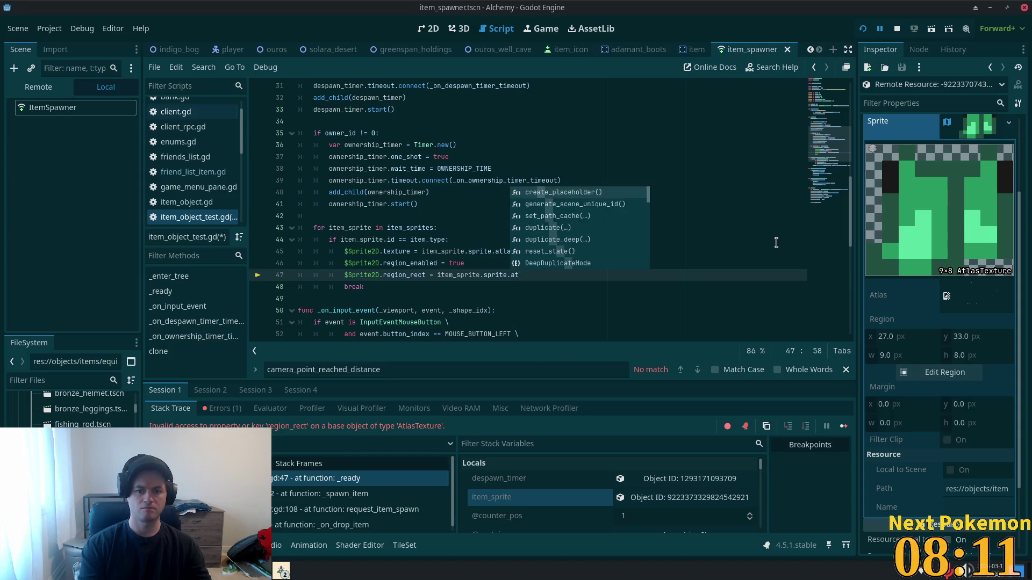
type("requ")
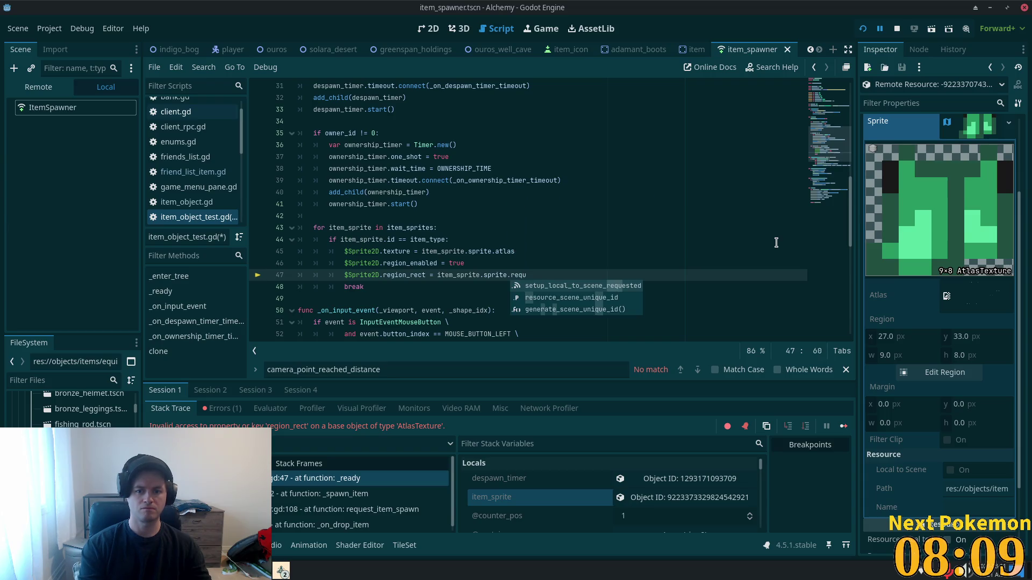
key("BackSpace")
key("BackSpace")
key("BackSpace")
type("egi")
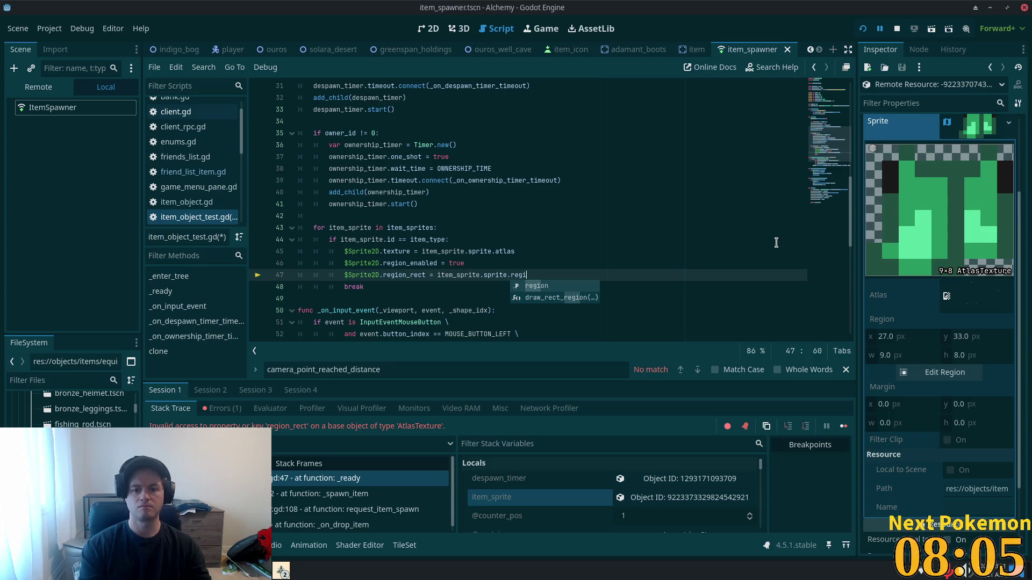
key("Return")
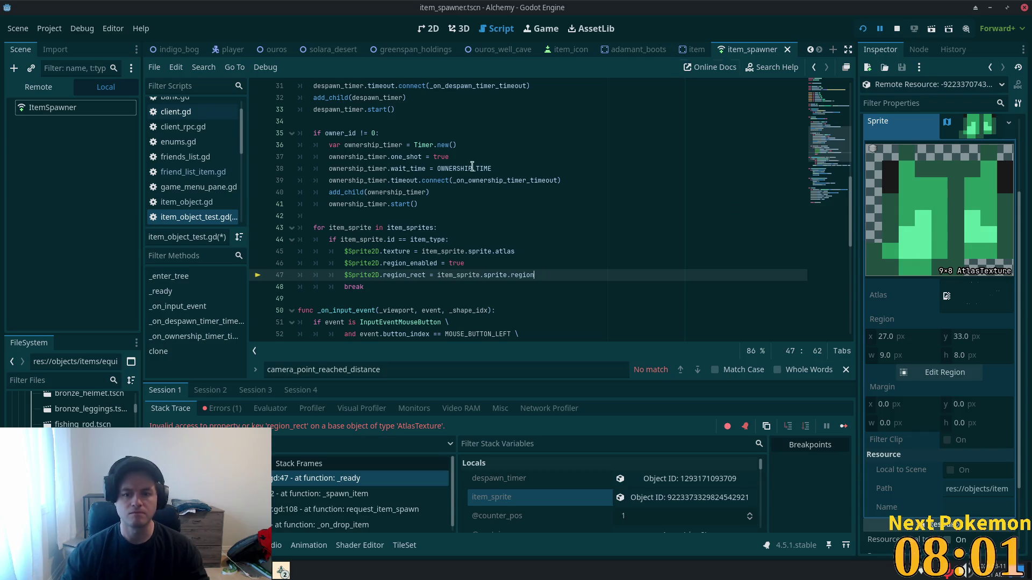
- Make line 47's left side $Sprite2D.region_rect and relaunch the game to test it
double_click(409, 274)
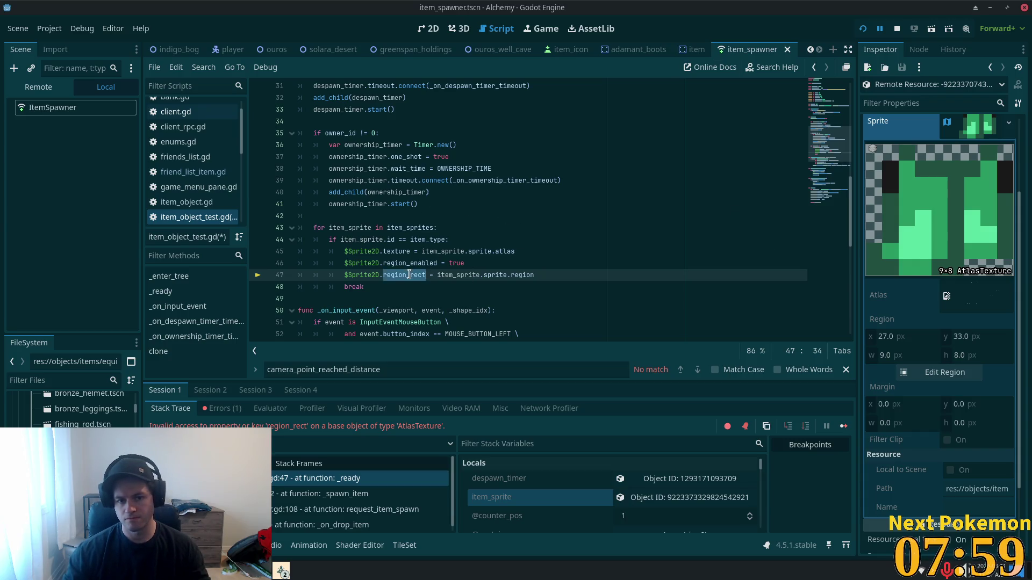
type("/")
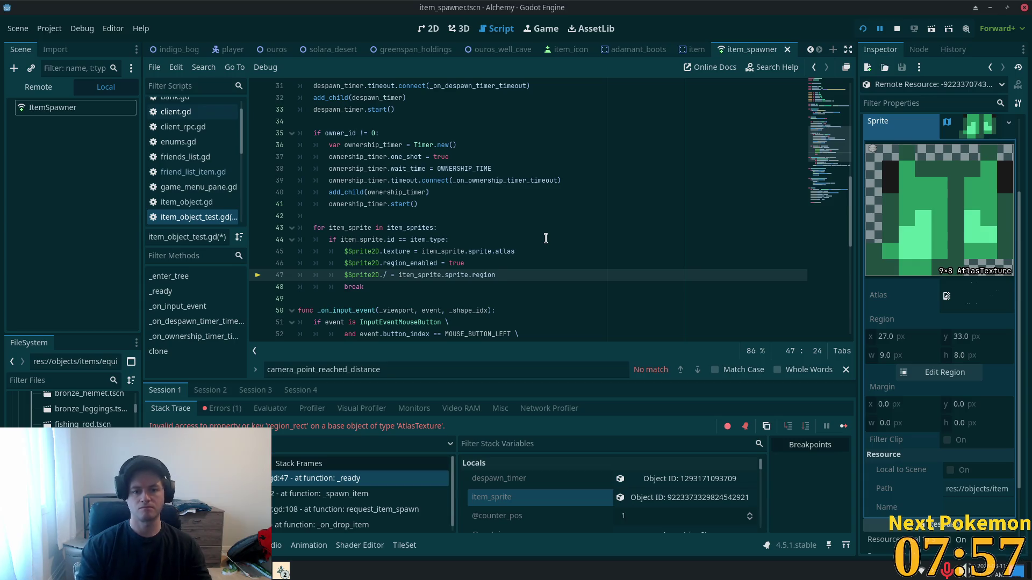
type("ge")
type("io")
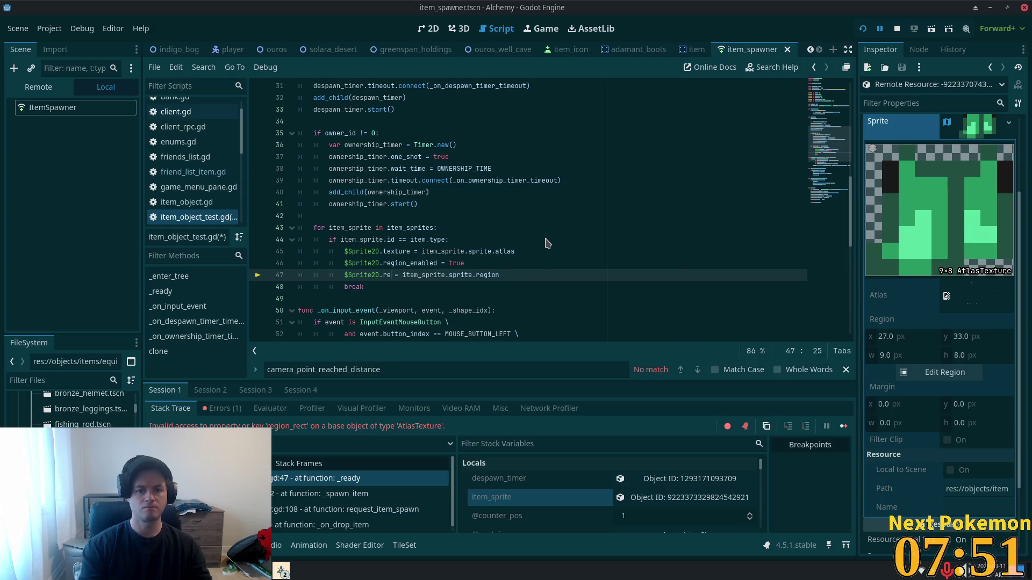
type("io")
key("BackSpace")
key("BackSpace")
key("BackSpace")
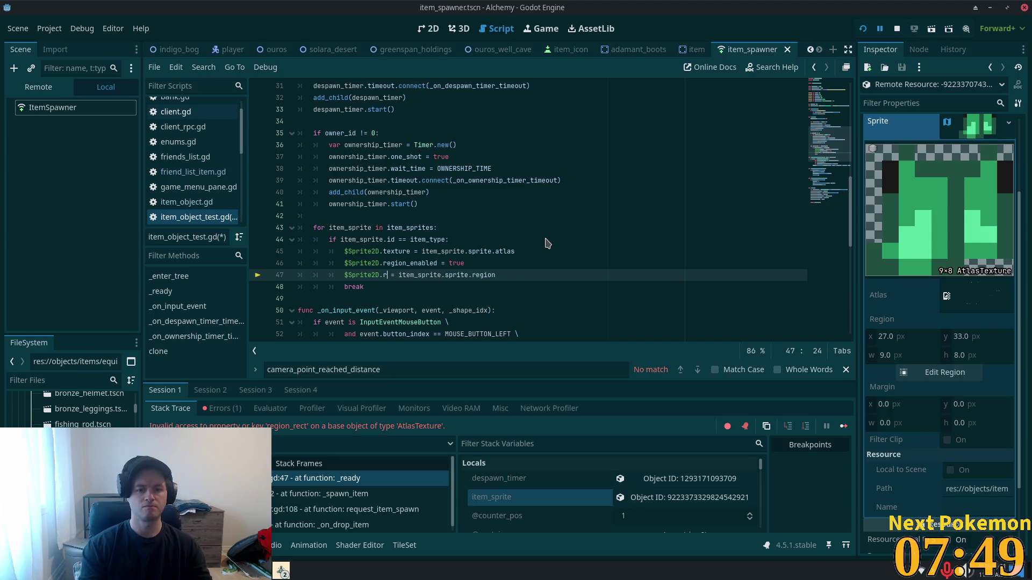
type(".")
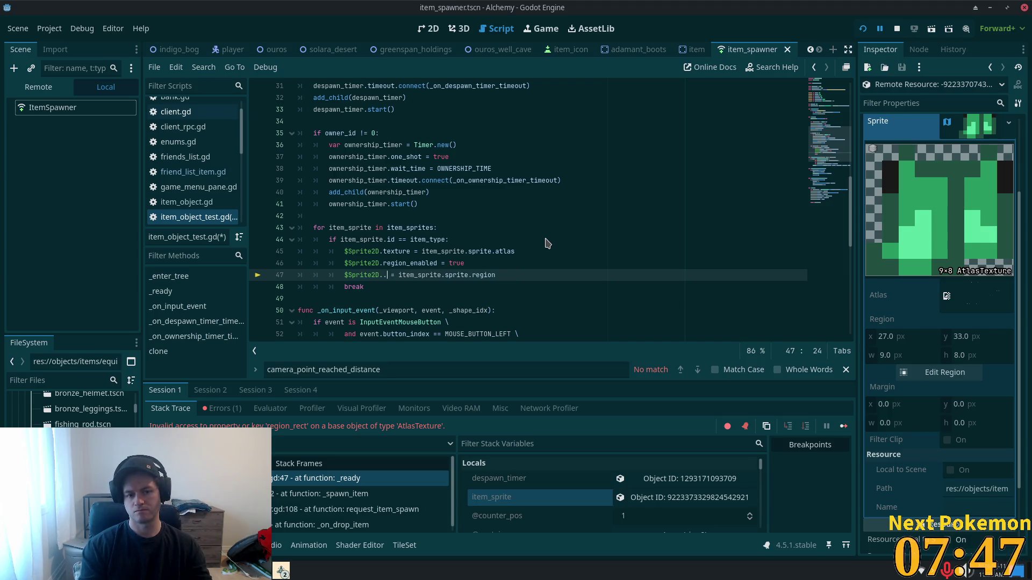
type("atlas")
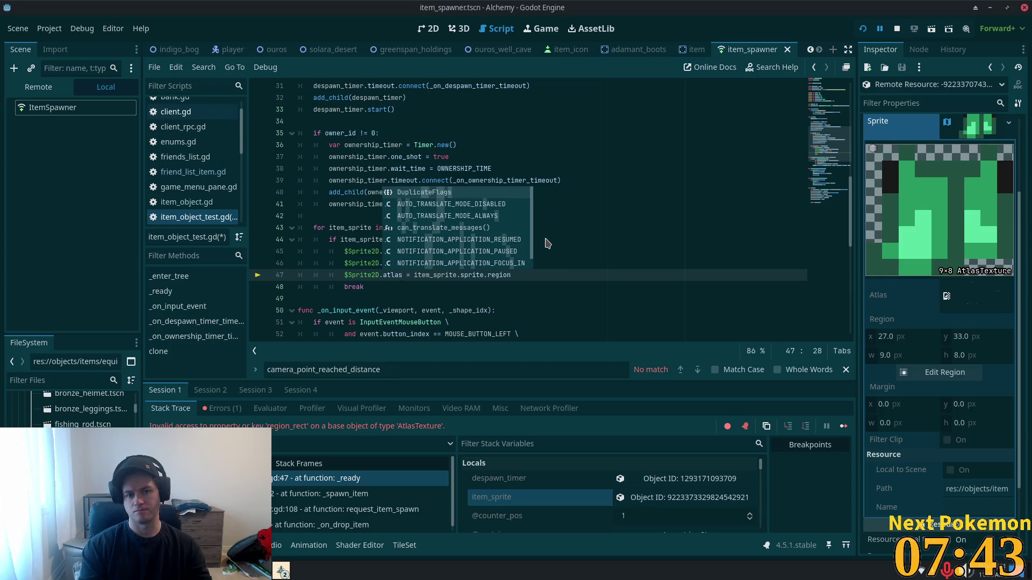
type("d")
key("BackSpace")
key("BackSpace")
key("BackSpace")
type("regio")
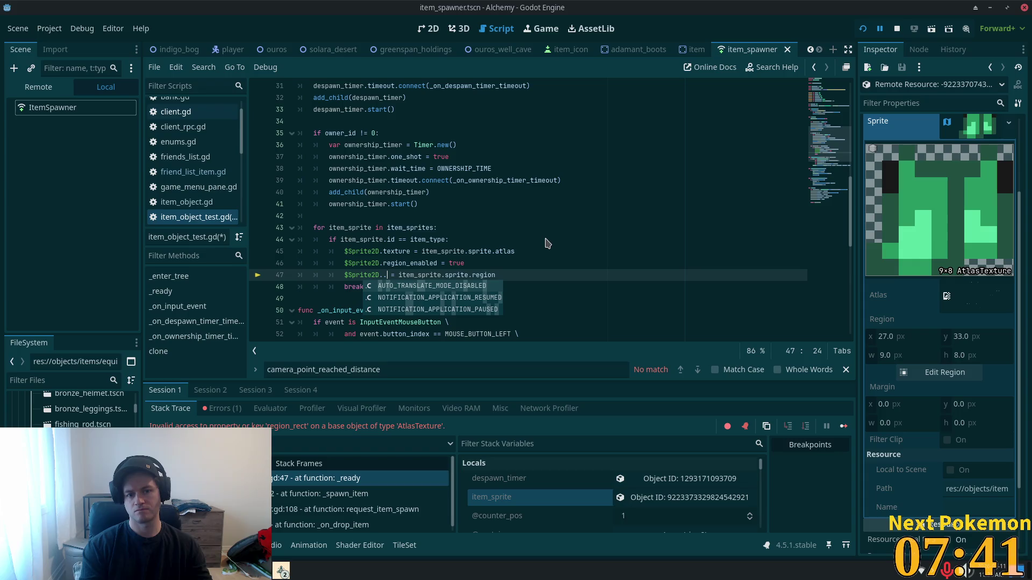
key("BackSpace")
key("BackSpace")
key("BackSpace")
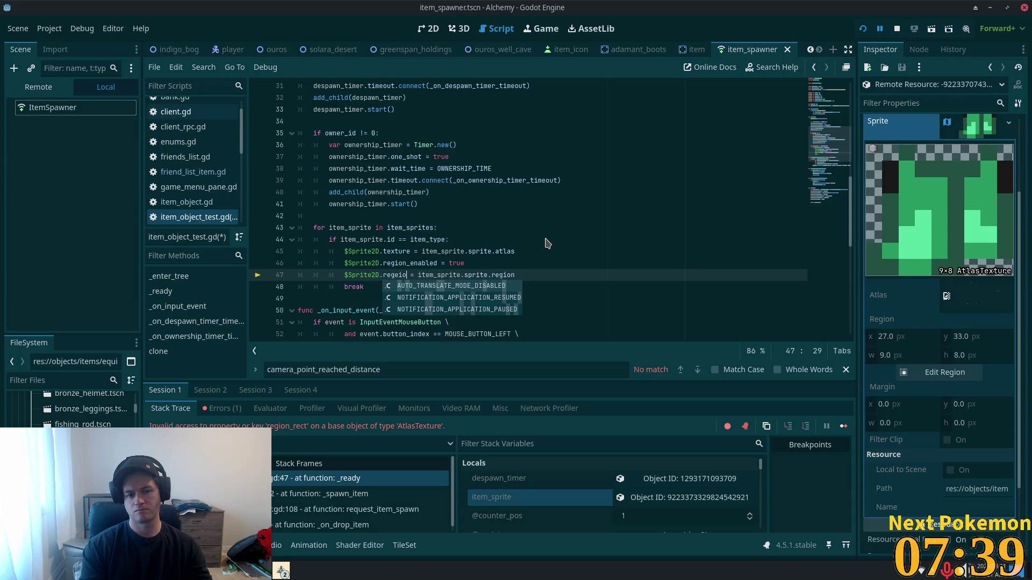
type("/")
key("BackSpace")
type(".region_rect")
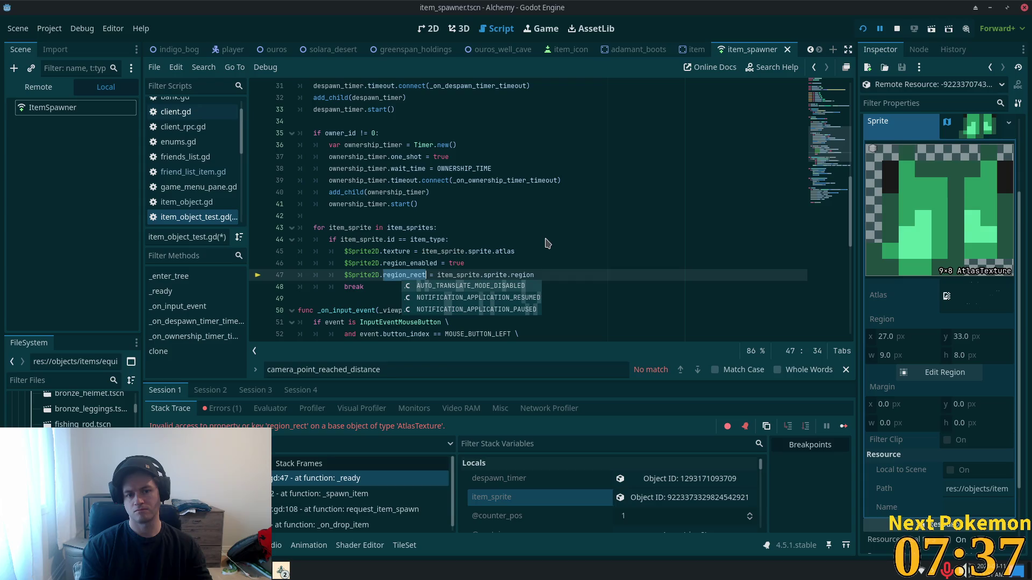
left_click(588, 263)
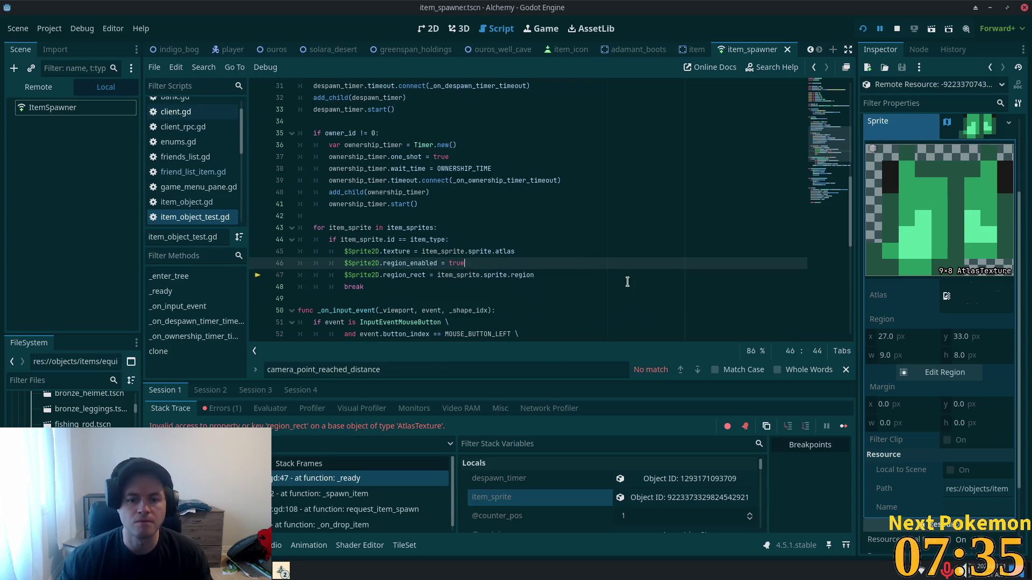
left_click(863, 28)
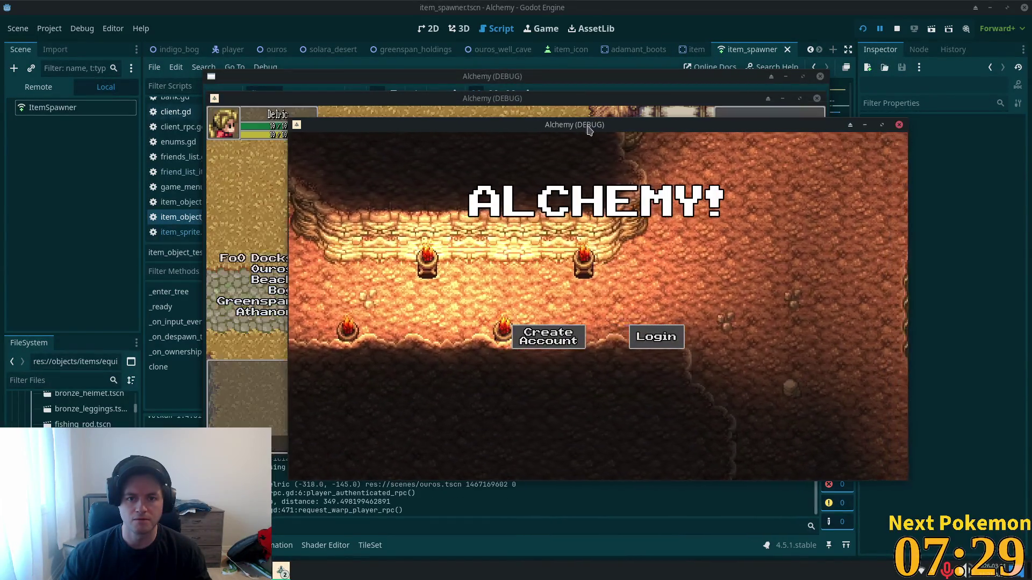
- Log into the running game with the test account and walk around Ouros town
left_click(656, 337)
left_click(580, 324)
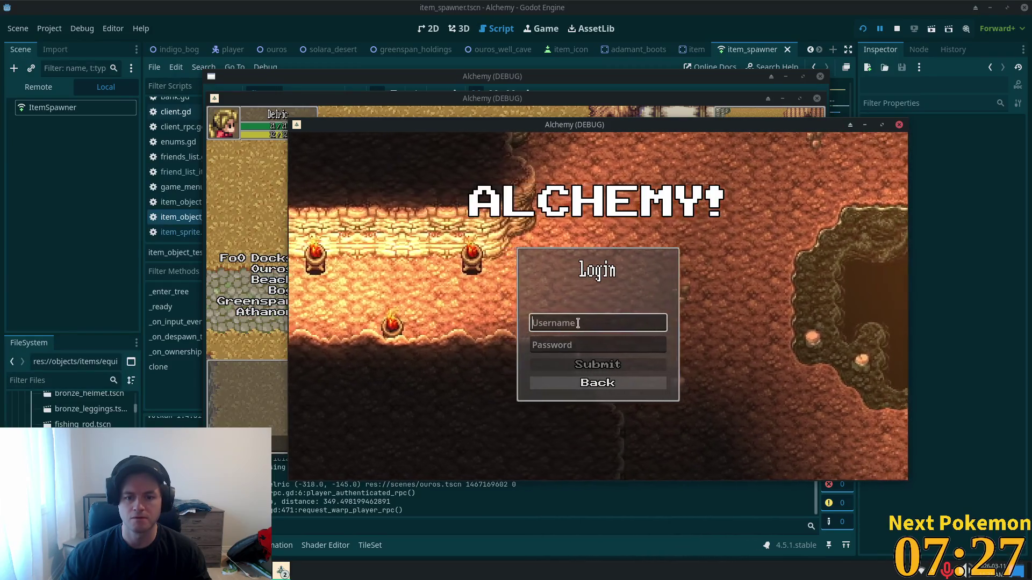
type("test")
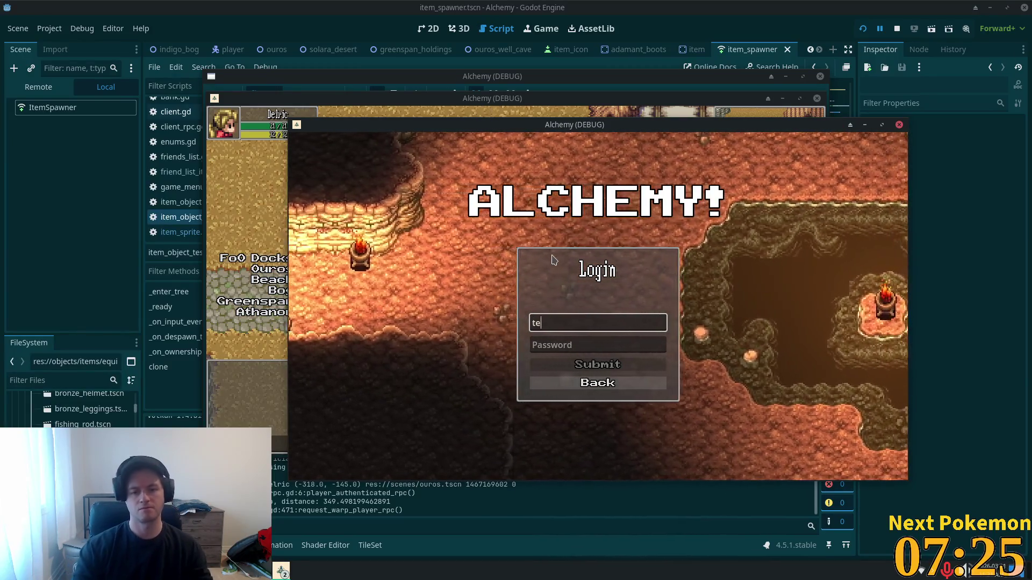
key("Tab")
key("Tab")
key("Return")
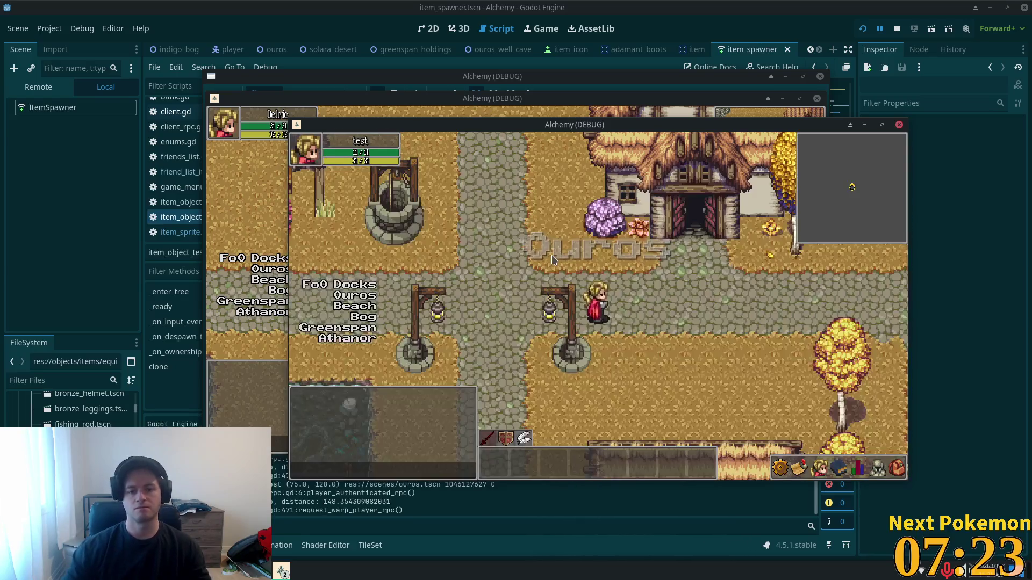
key("Up")
key("Right")
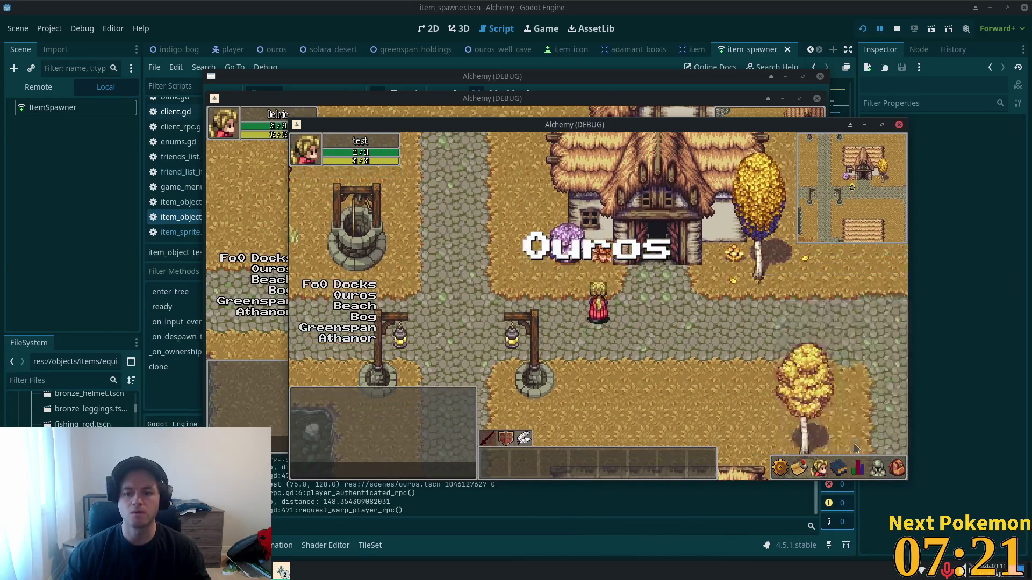
- Cycle through the open windows to bring the phpMyAdmin items table forward
key("alt+Tab")
key("super")
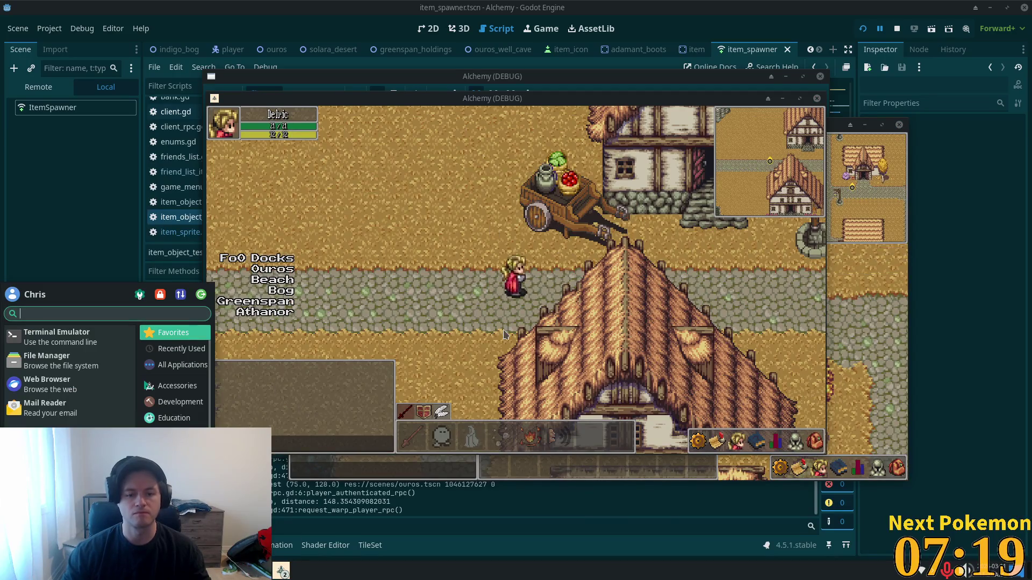
key("alt+Tab")
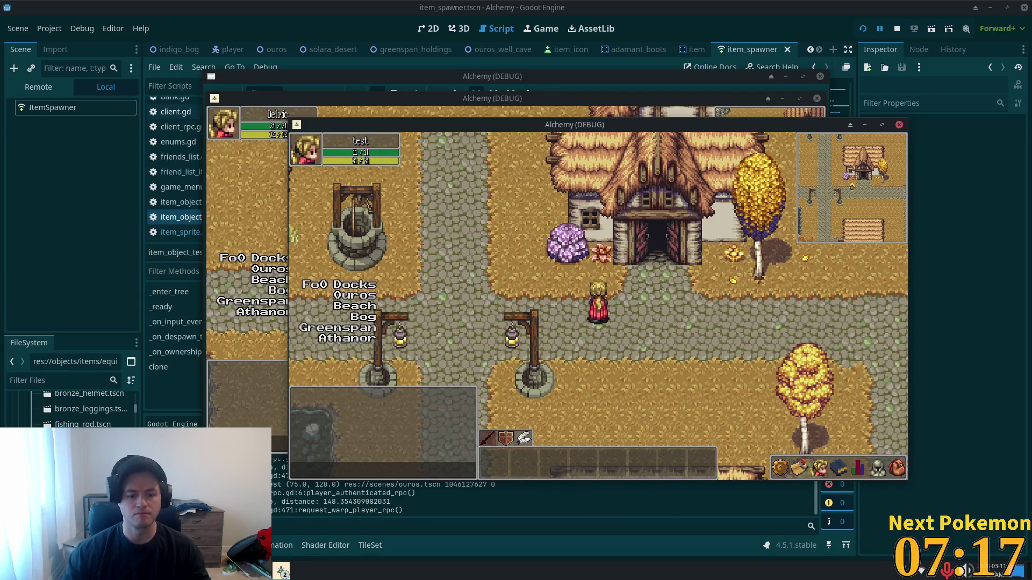
key("alt+Tab")
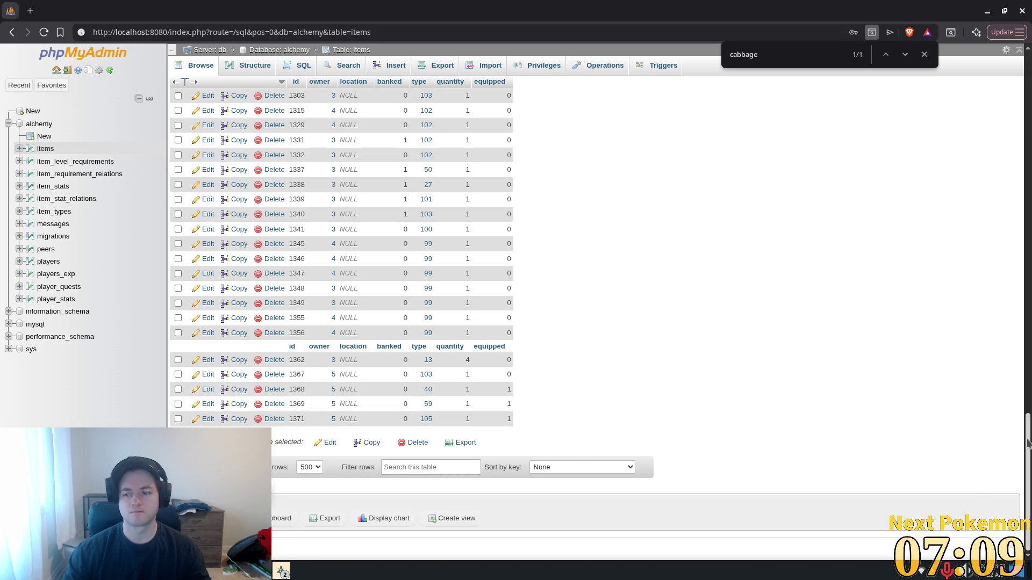
- Close the cabbage find bar and scroll back to the top of the items listing
left_click_drag(1028, 438, 876, 81)
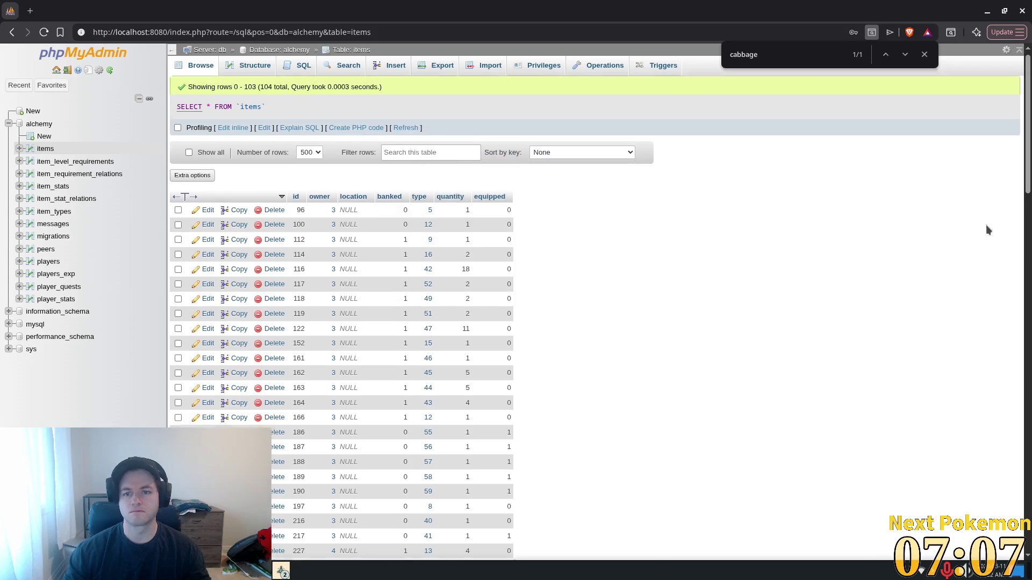
scroll(459, 487, "down", 20)
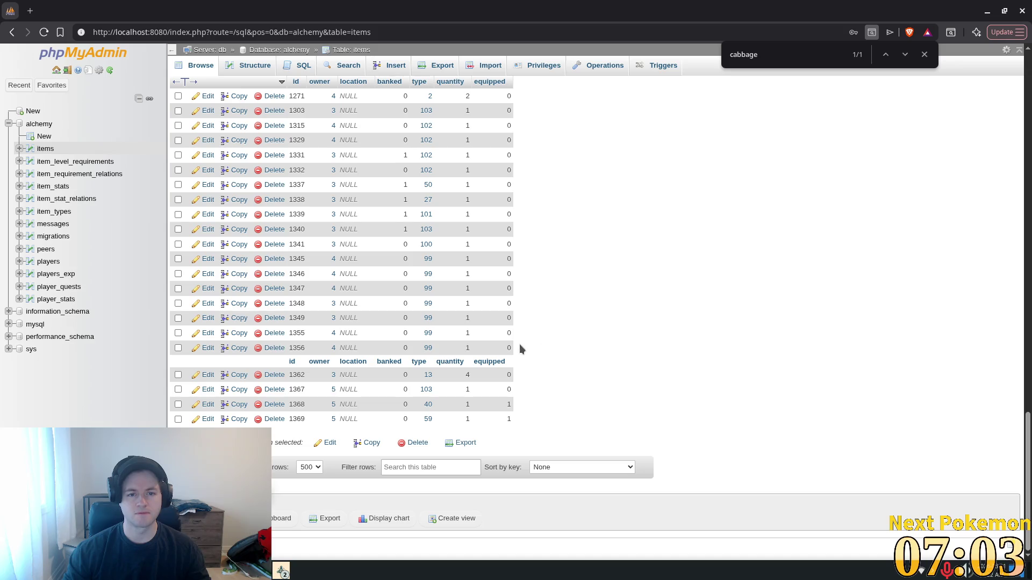
left_click(924, 54)
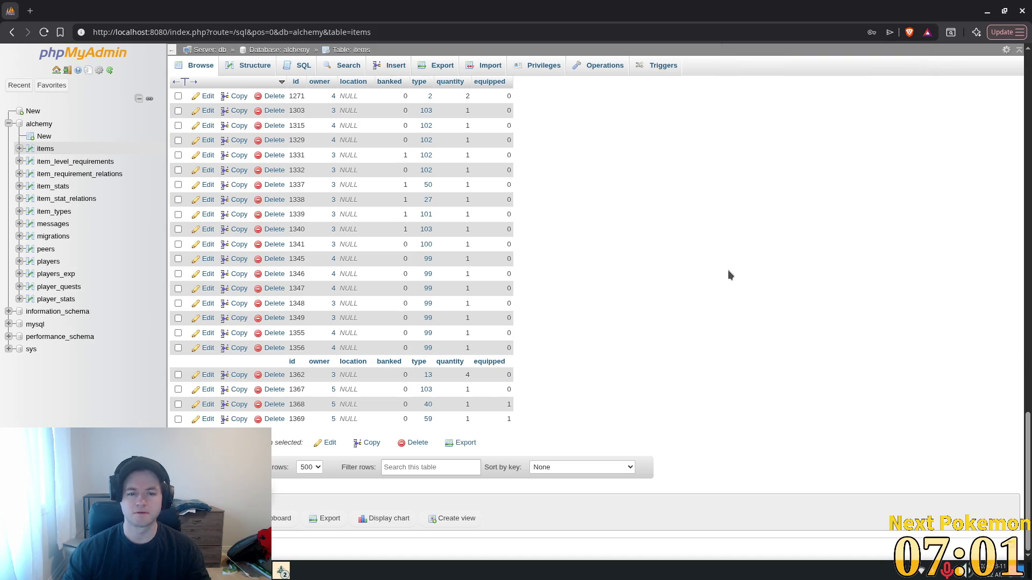
left_click_drag(1025, 463, 869, 16)
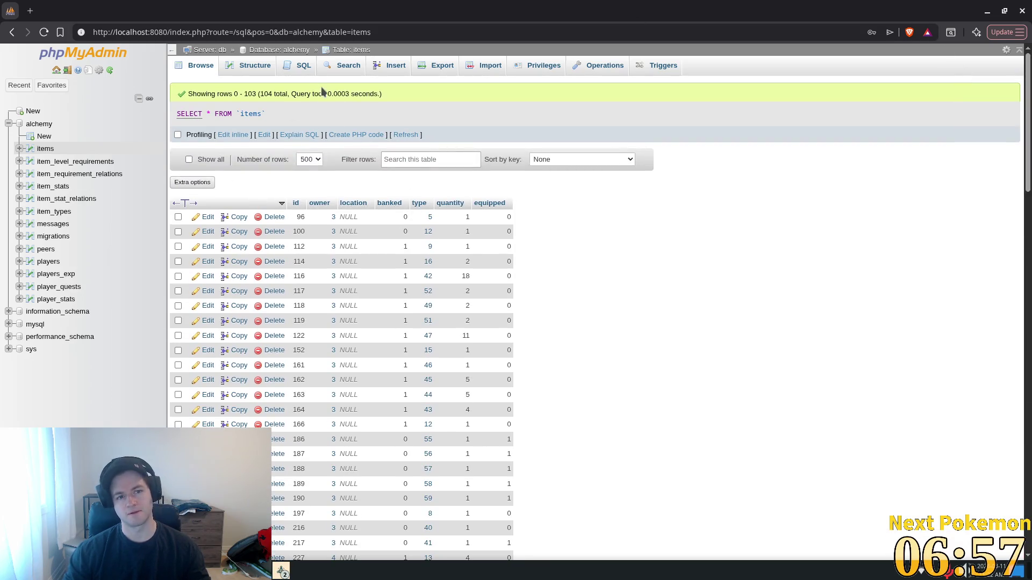
- Insert an items row for owner test - 5: type 104 Cloth Shirt, quantity 1, equipped 0
left_click(376, 69)
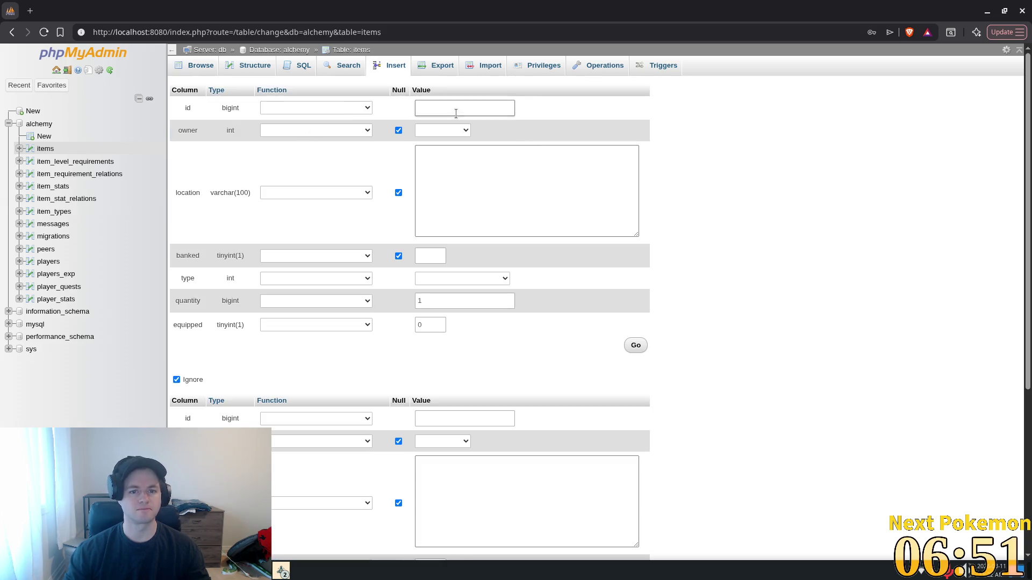
left_click(452, 131)
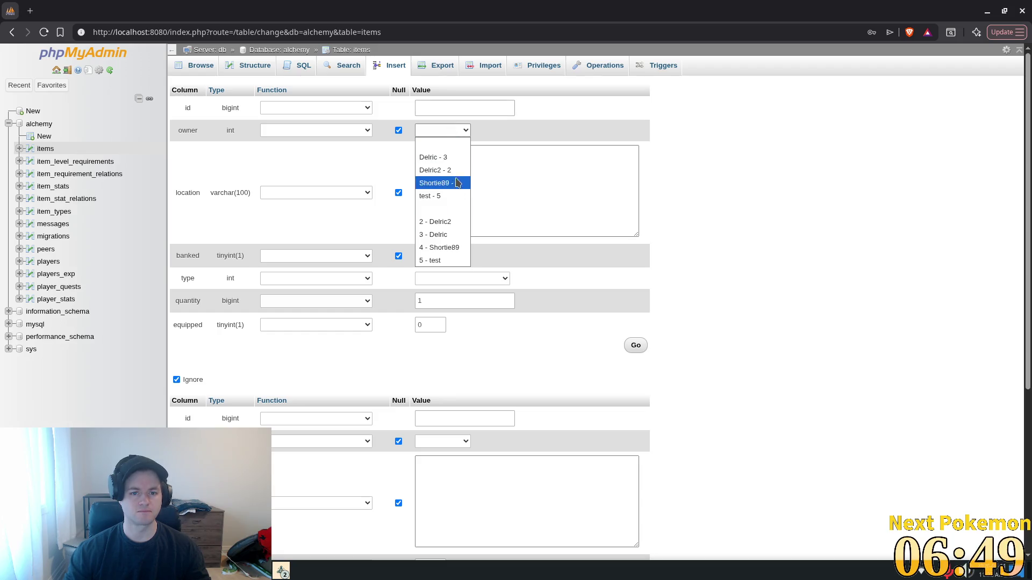
left_click(451, 195)
left_click(452, 195)
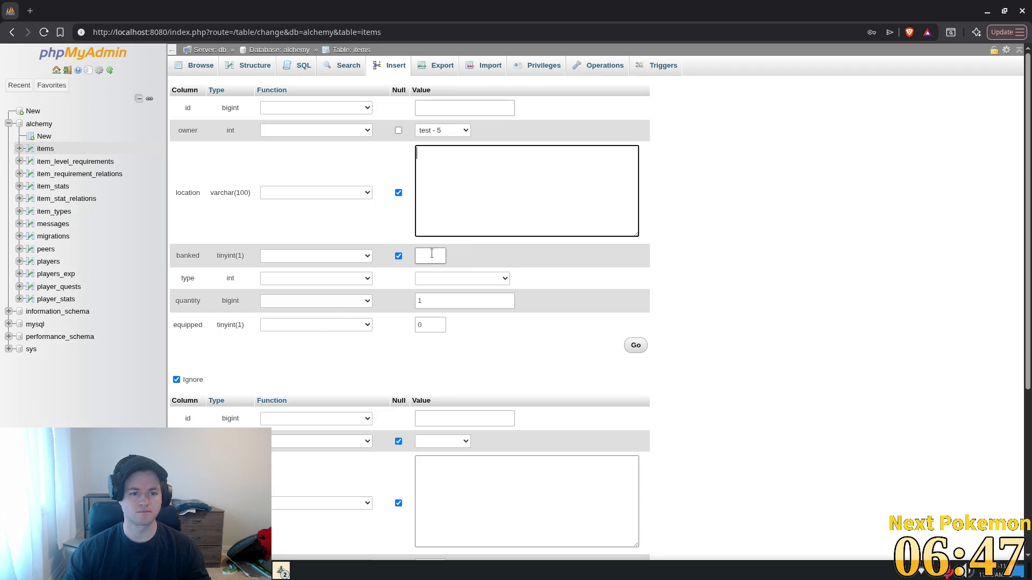
left_click(398, 256)
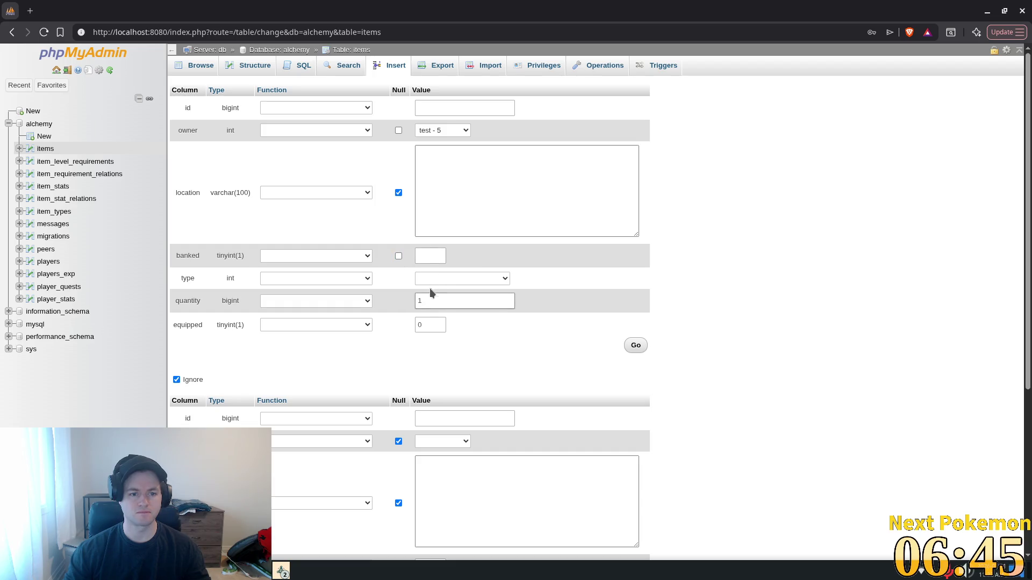
left_click(399, 255)
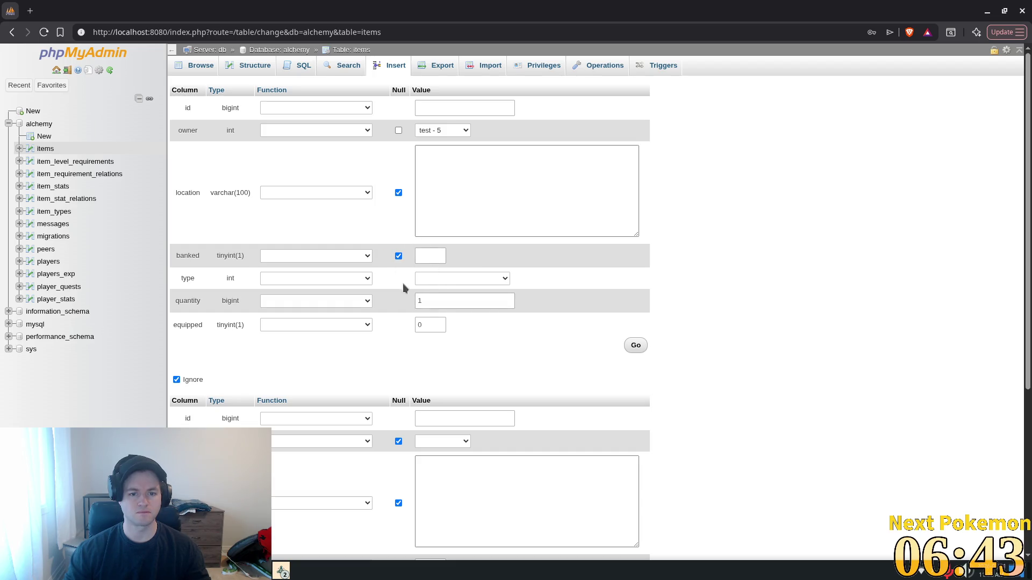
left_click(443, 284)
left_click_drag(506, 300, 493, 546)
left_click(465, 525)
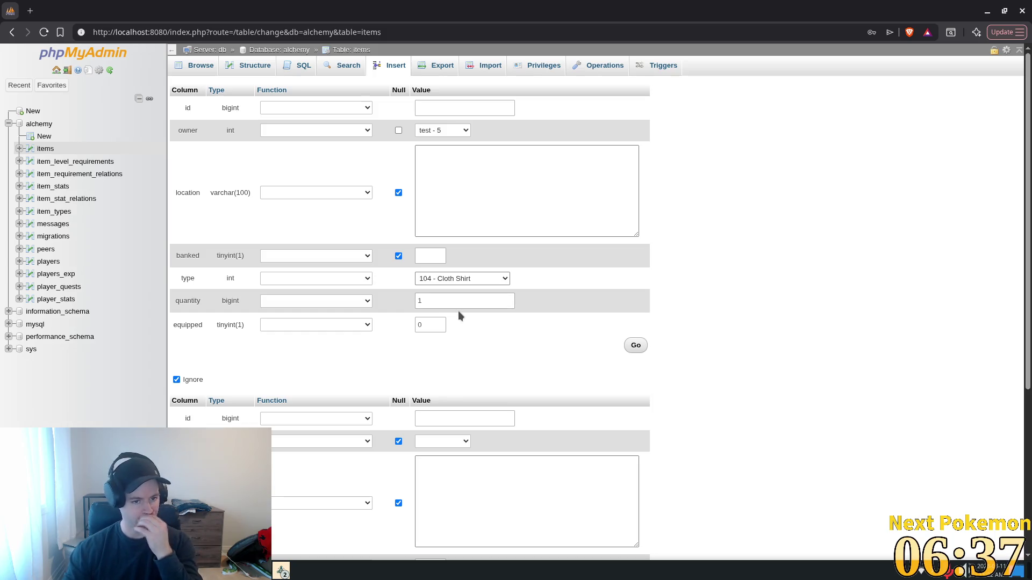
left_click(635, 345)
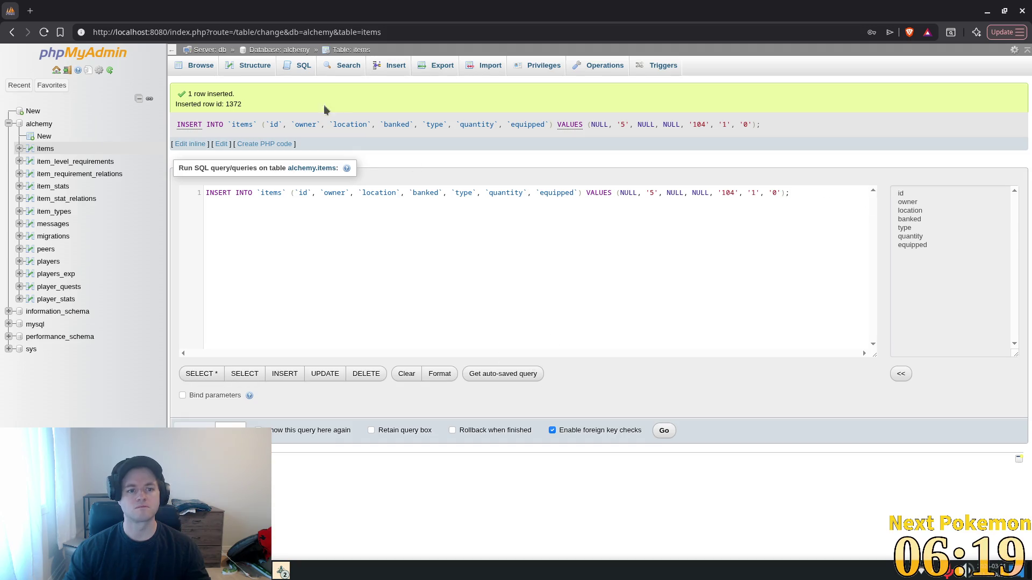
left_click(221, 144)
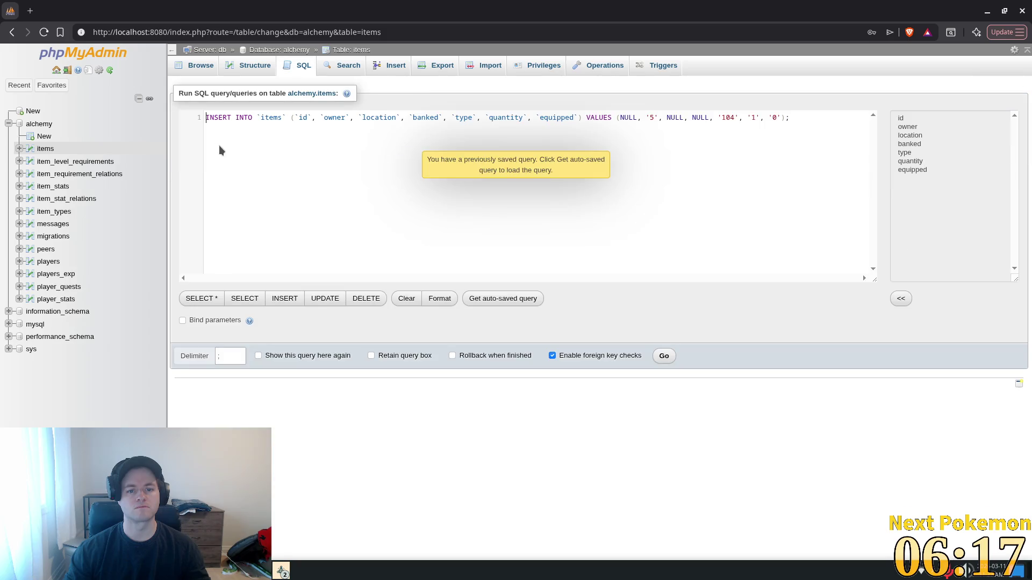
- In the game, drop the first inventory item onto the ground
key("alt+Tab")
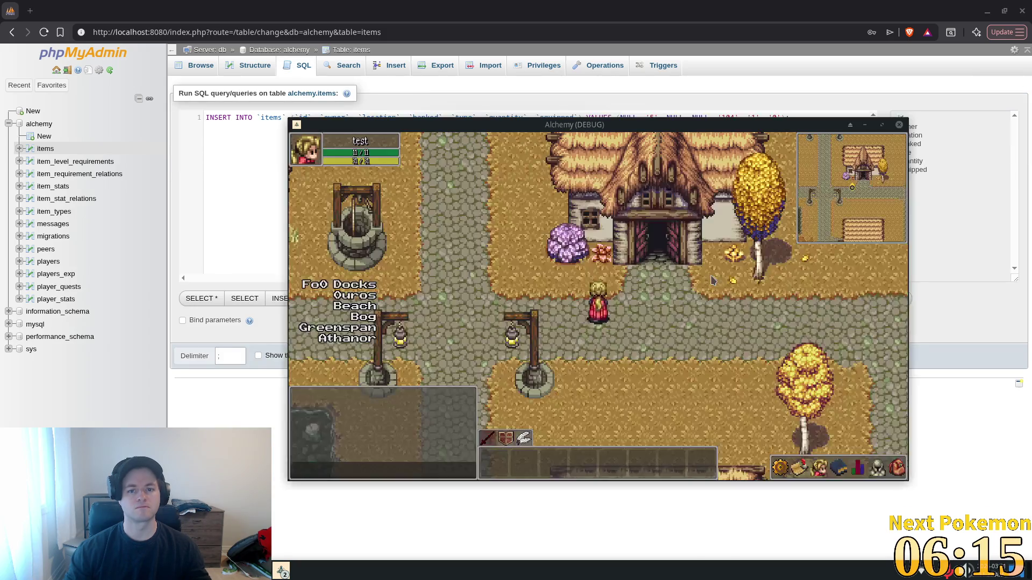
left_click(897, 466)
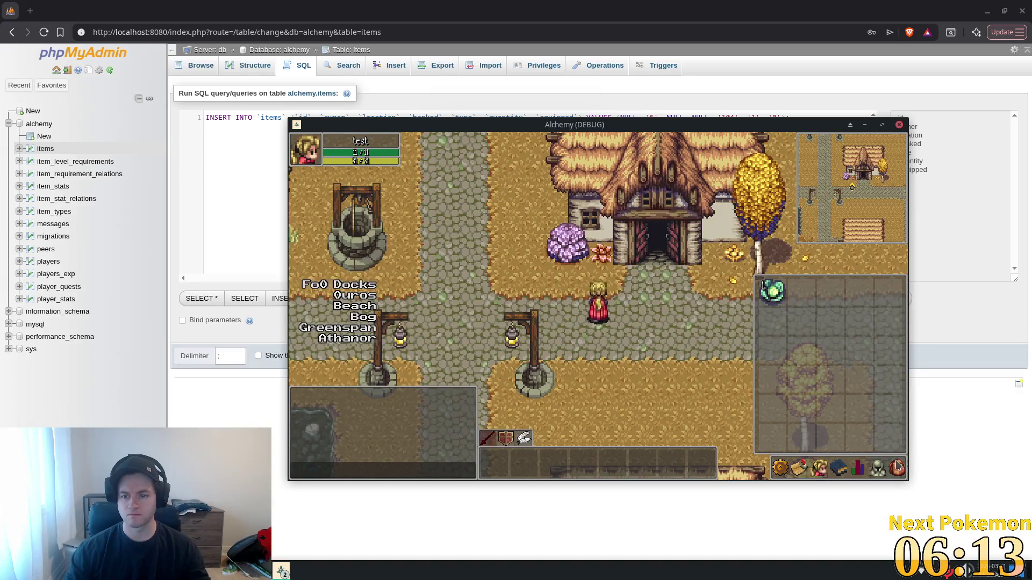
left_click(774, 290)
left_click(801, 319)
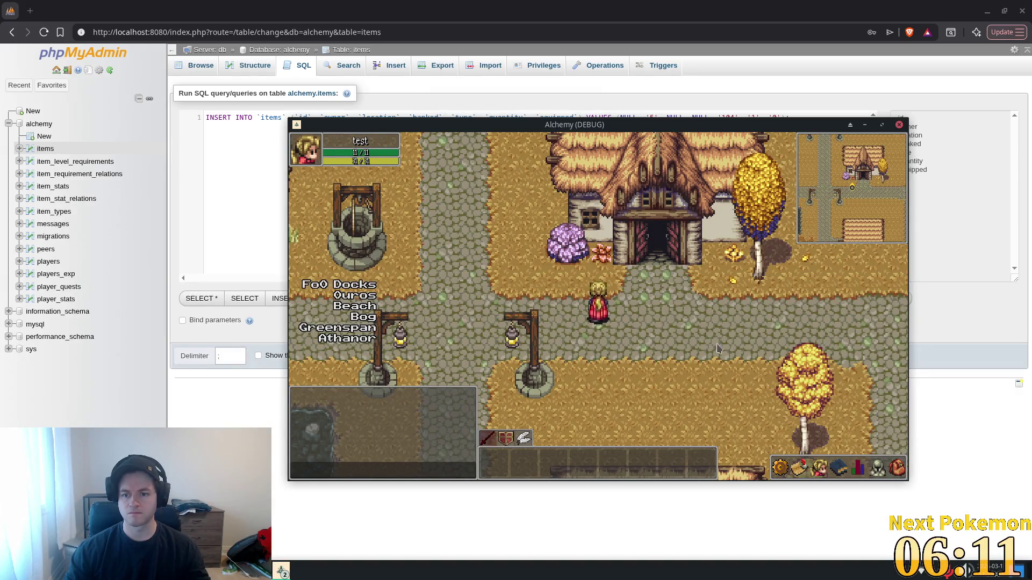
left_click(897, 465)
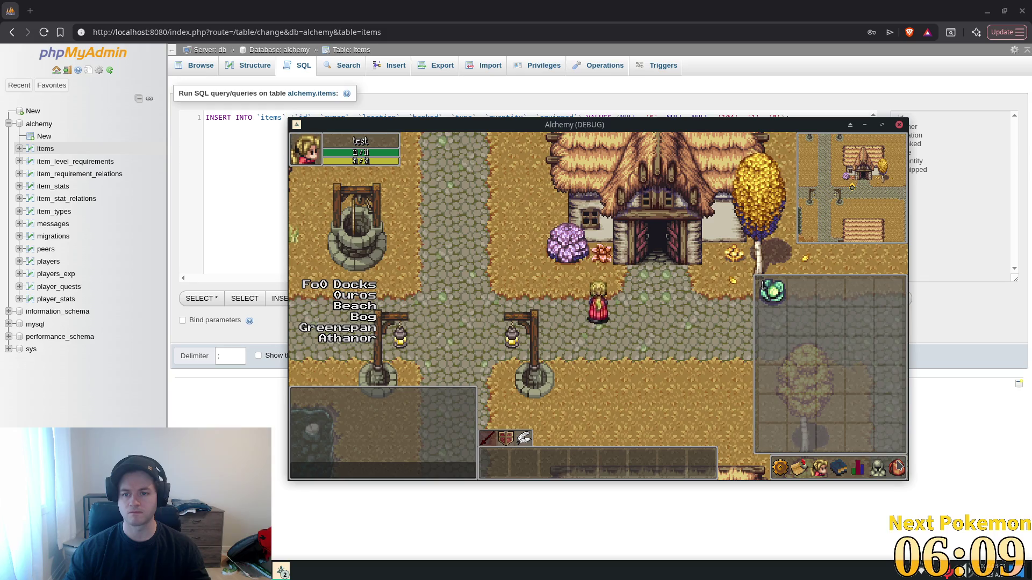
left_click(897, 466)
- Walk around, recheck the inventory, then return to the items table's stored rows
left_click(858, 468)
left_click(877, 468)
key("Down")
key("Left")
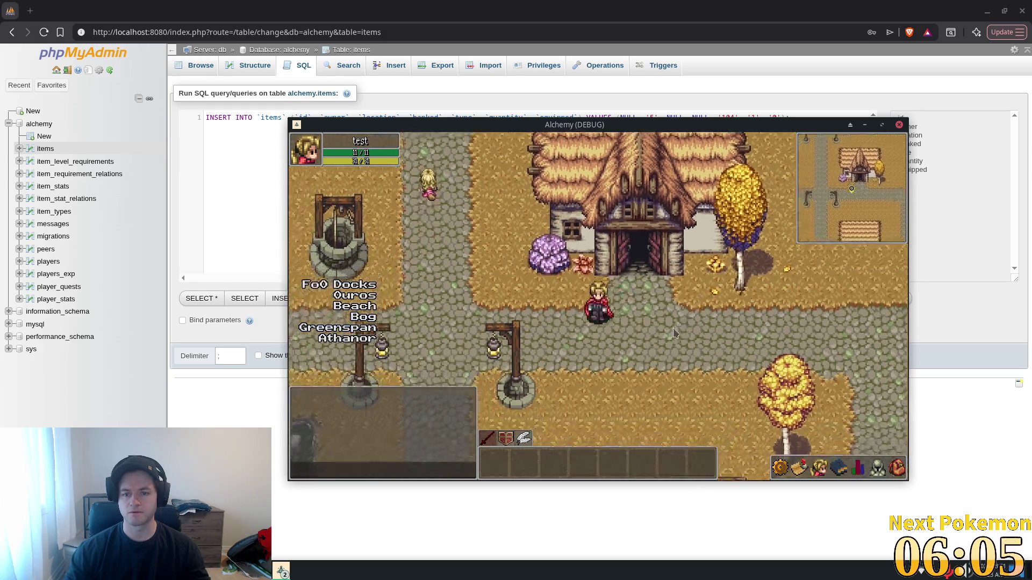
left_click(898, 473)
key("Right")
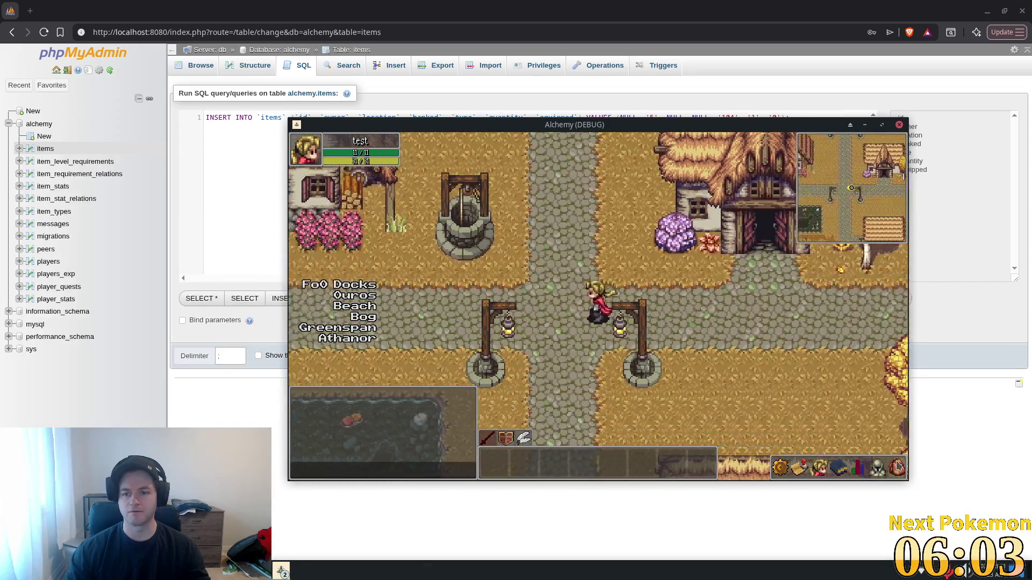
left_click(899, 471)
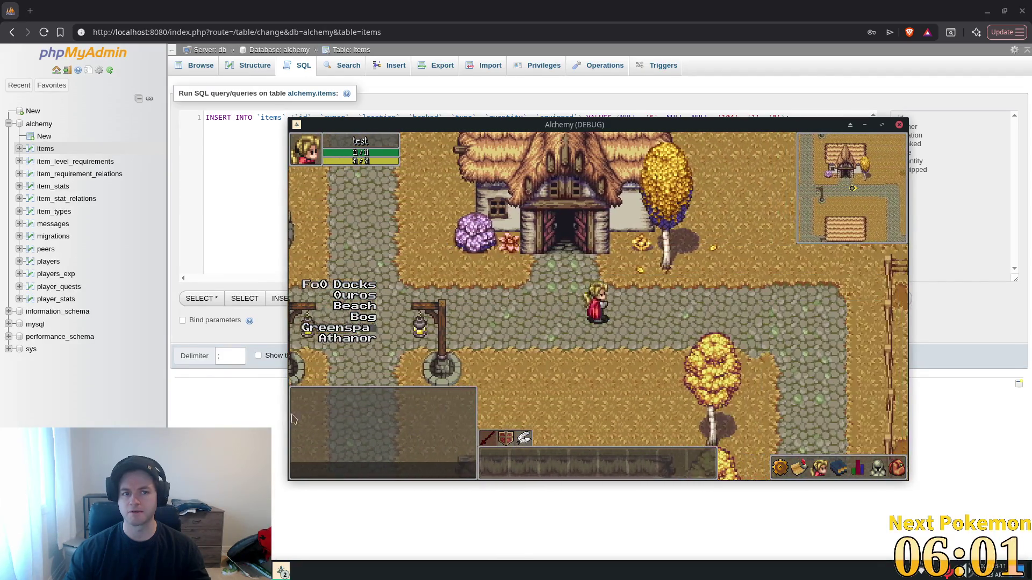
left_click(217, 66)
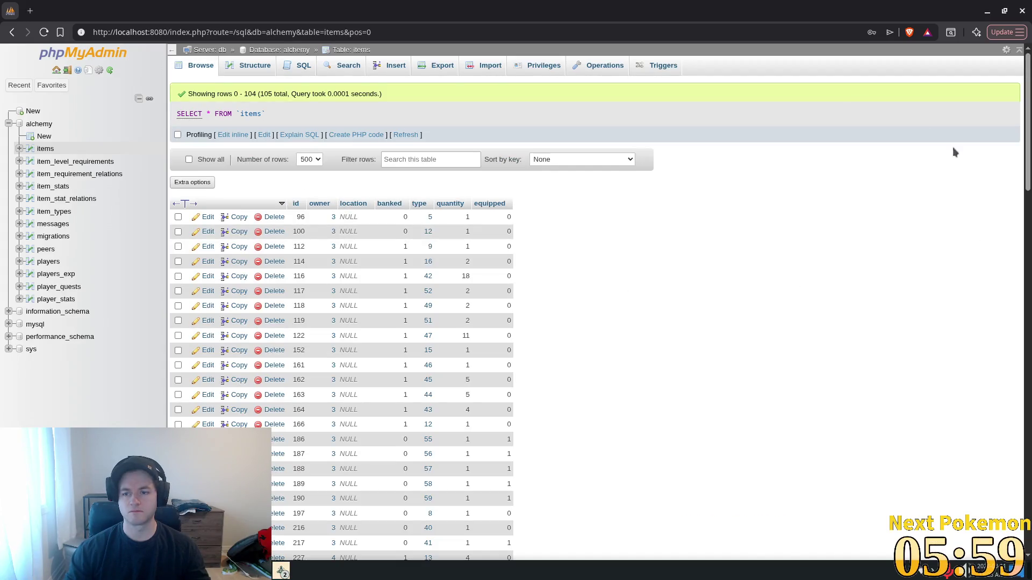
- Check the newest items rows ending at 1372, then open the game inventory and settings menu
left_click_drag(1022, 163, 1027, 544)
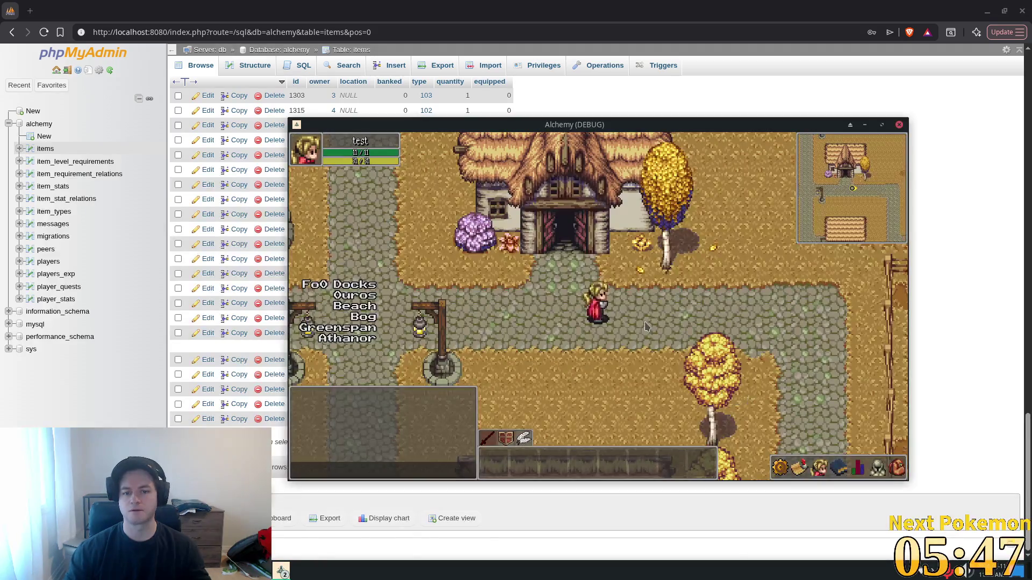
left_click(896, 468)
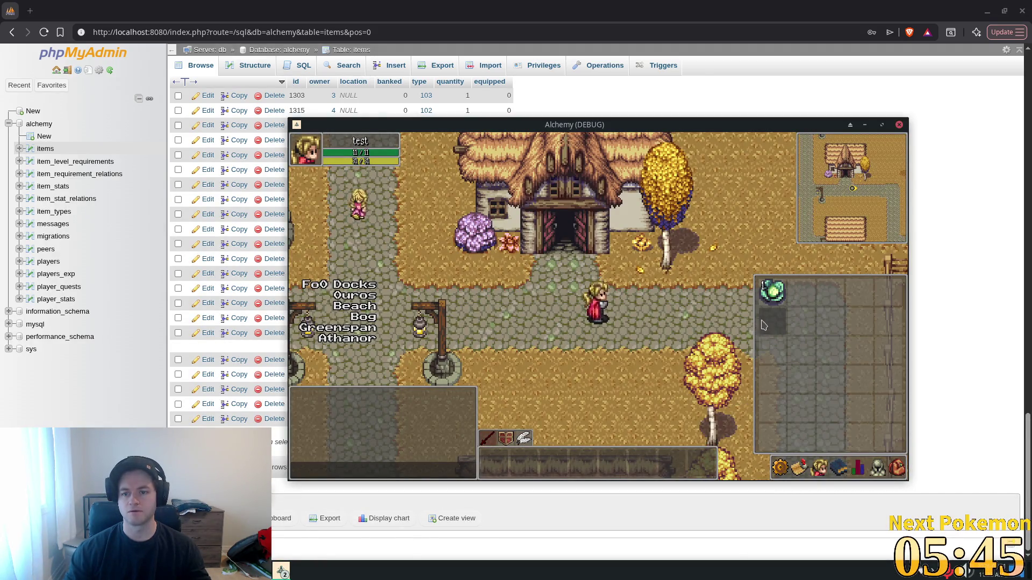
key("Escape")
key("Escape")
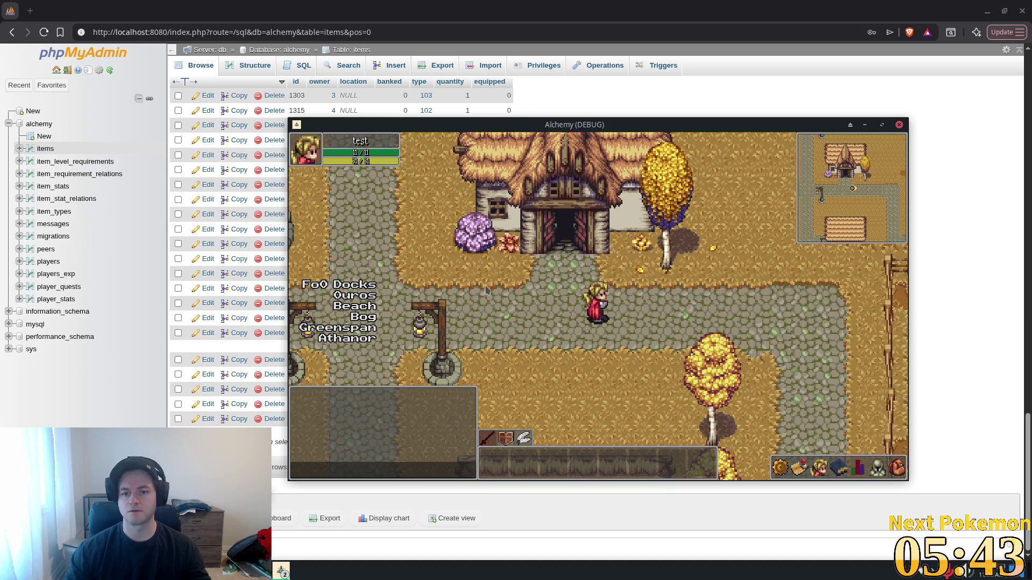
- Log out of the game and log back in with the test account's username and password
left_click(825, 360)
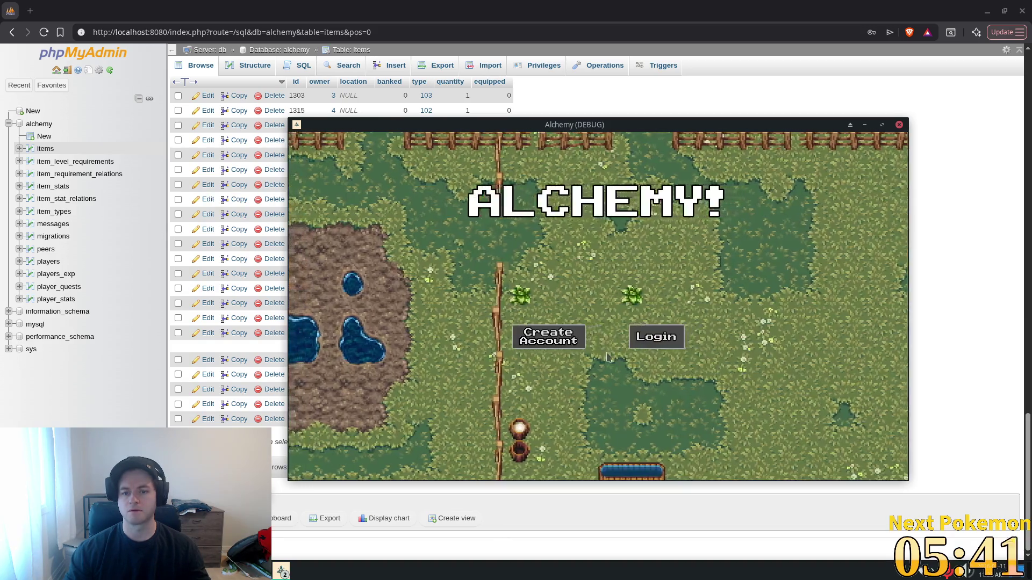
left_click(654, 336)
type("twsa")
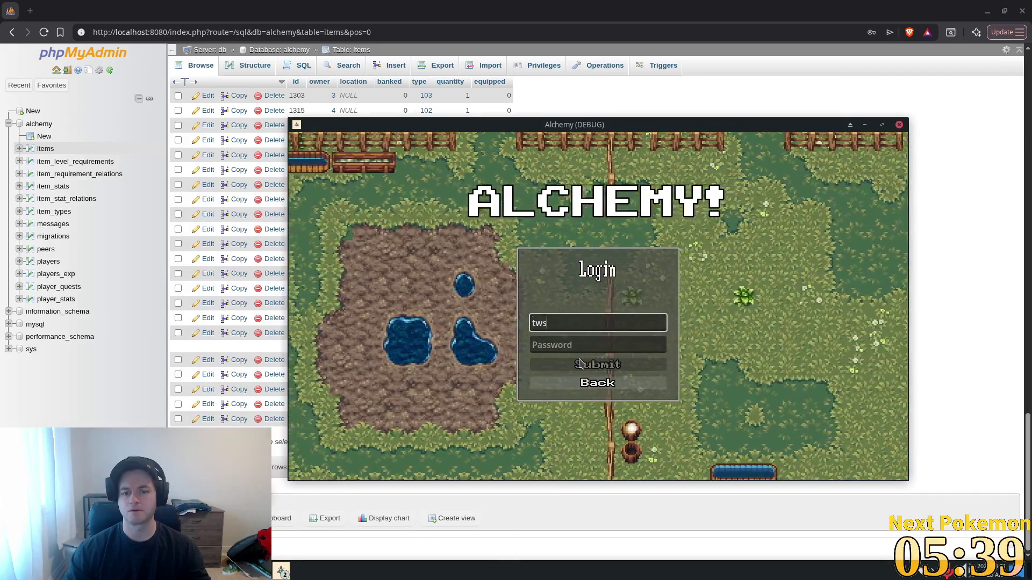
key("BackSpace")
key("BackSpace")
key("BackSpace")
type("est")
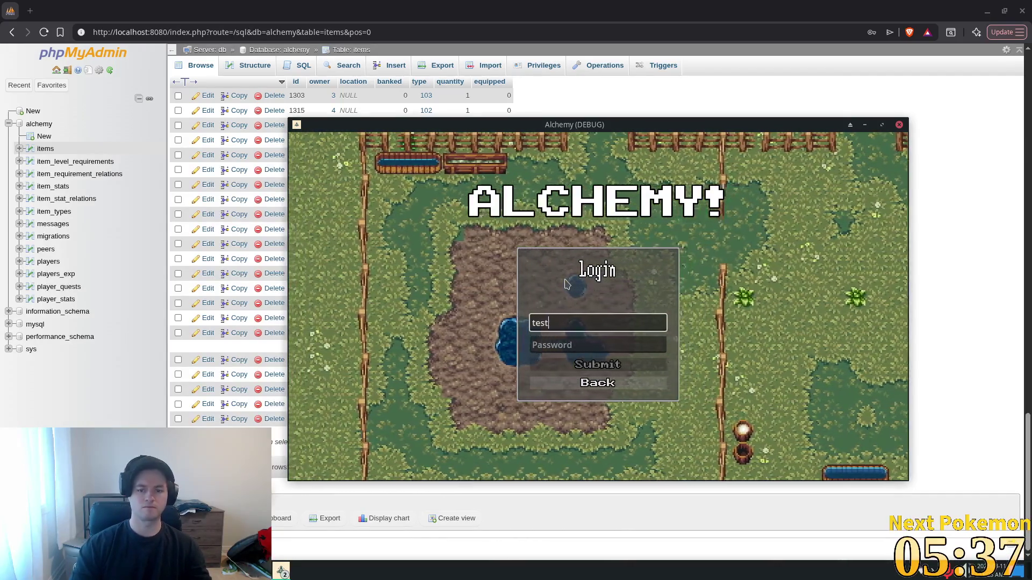
key("Tab")
type("test")
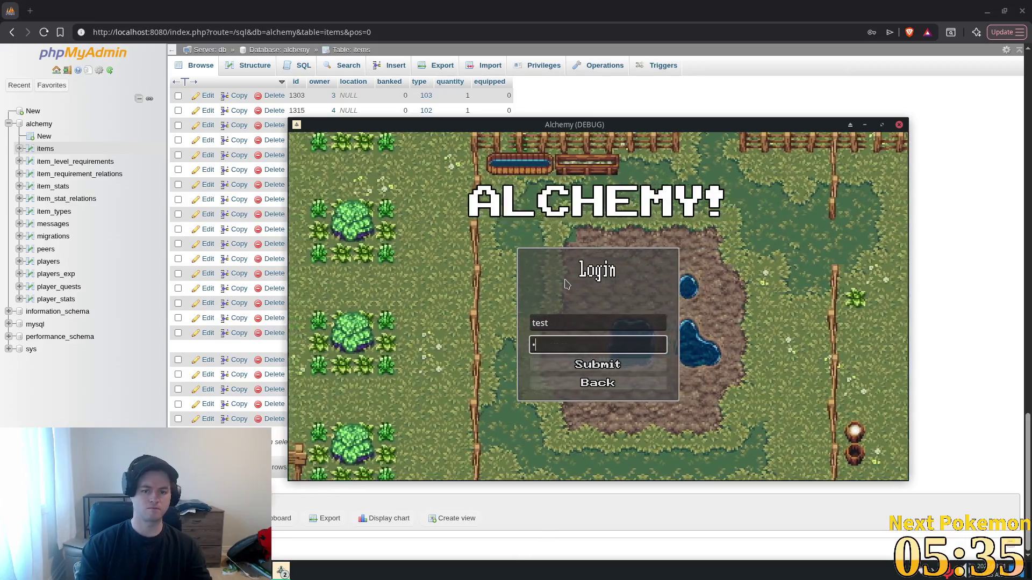
key("Return")
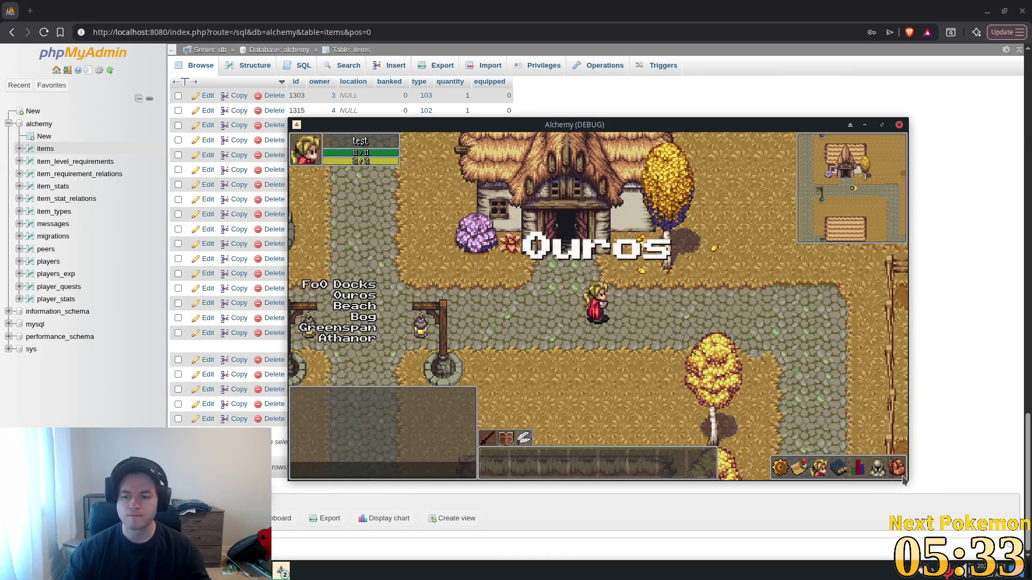
- Toggle the stats panel, walk left, then open the migrations table in phpMyAdmin
left_click(877, 467)
left_click(877, 466)
left_click(877, 466)
left_click(877, 467)
key("Left")
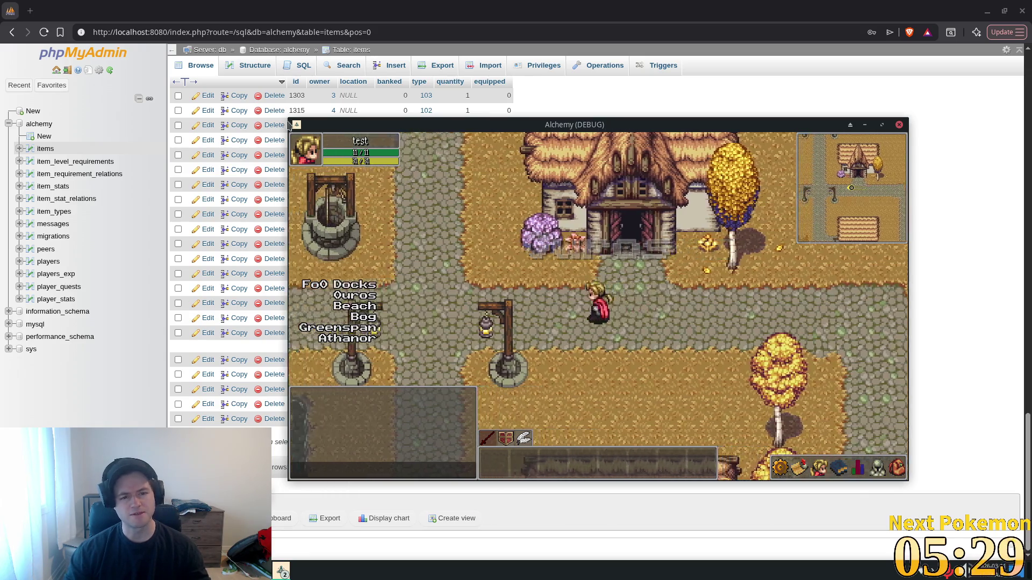
left_click(53, 236)
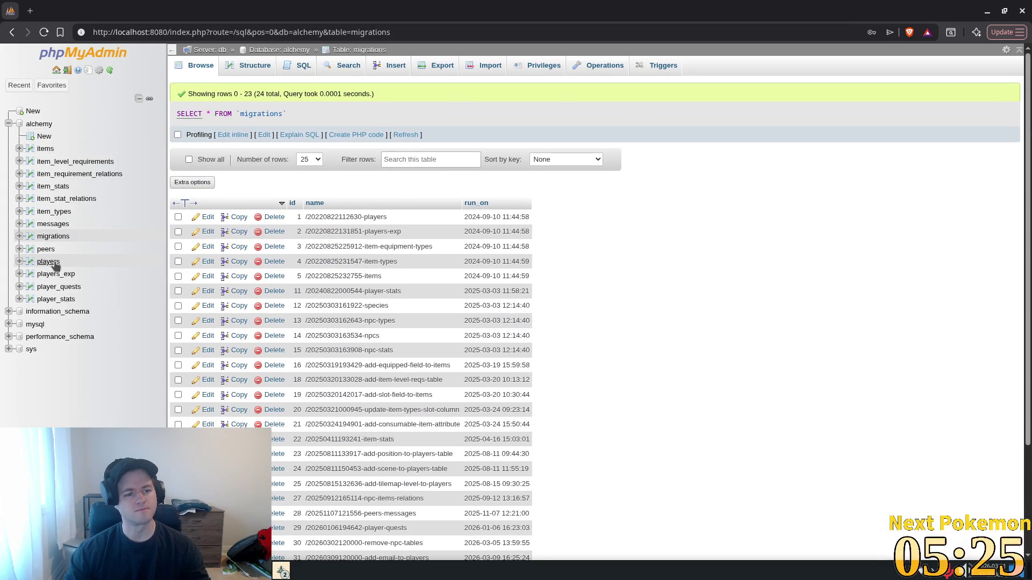
- Go through players back to items and edit row 1372's banked cell from NULL to 0
left_click(49, 262)
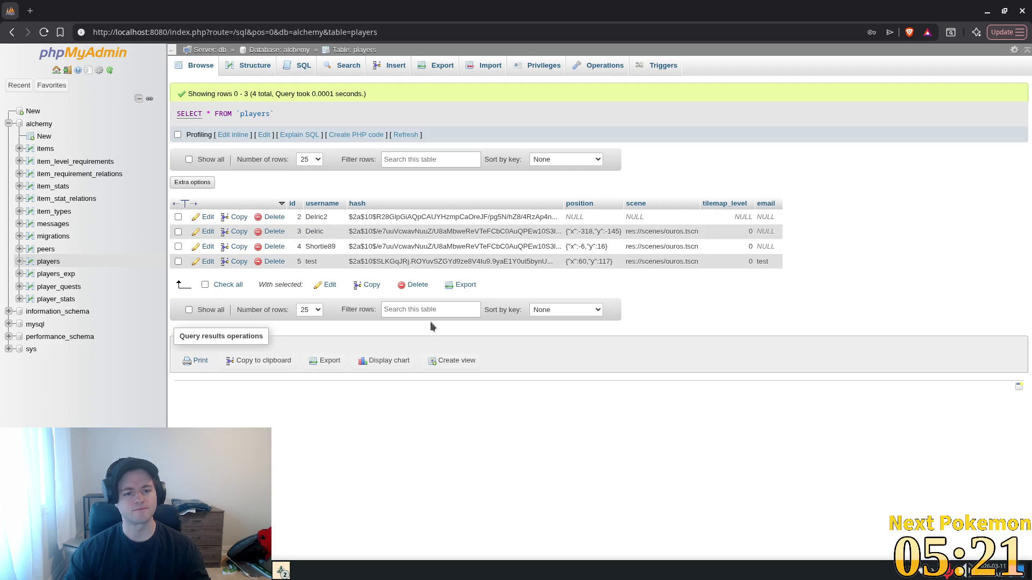
left_click(45, 149)
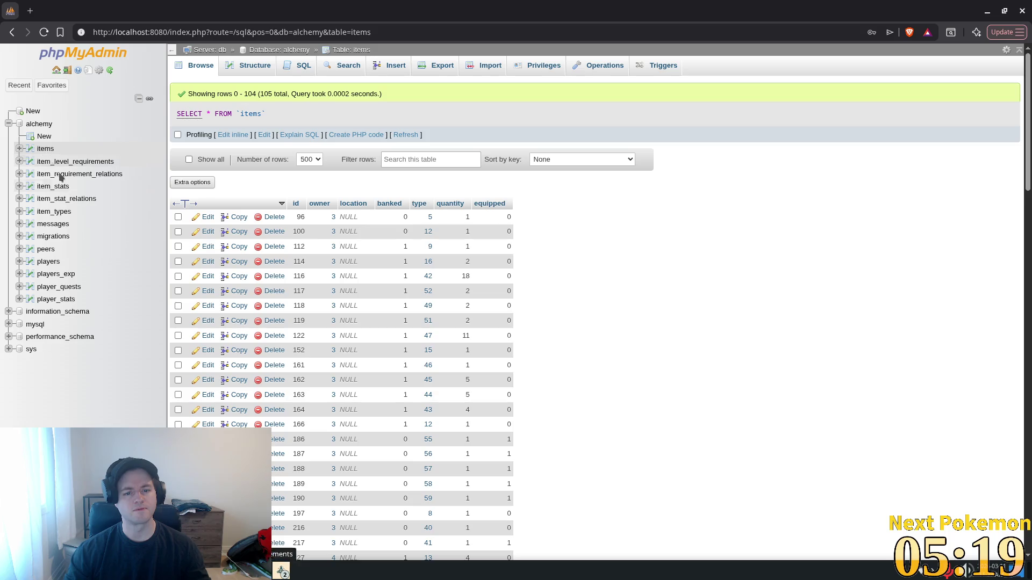
mouse_move(1028, 153)
left_mouse_down()
mouse_move(1010, 504)
mouse_move(989, 513)
left_mouse_up()
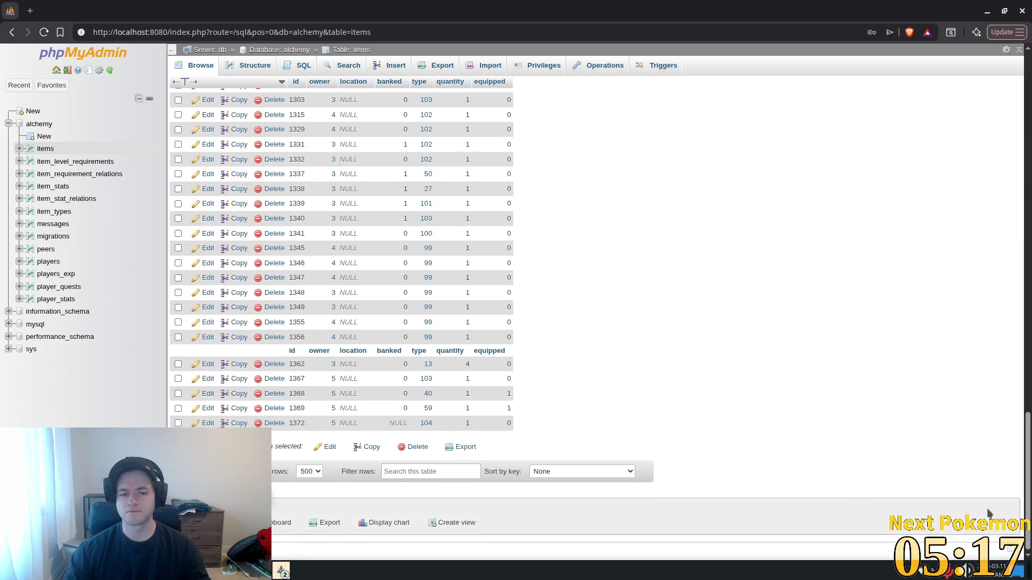
double_click(404, 423)
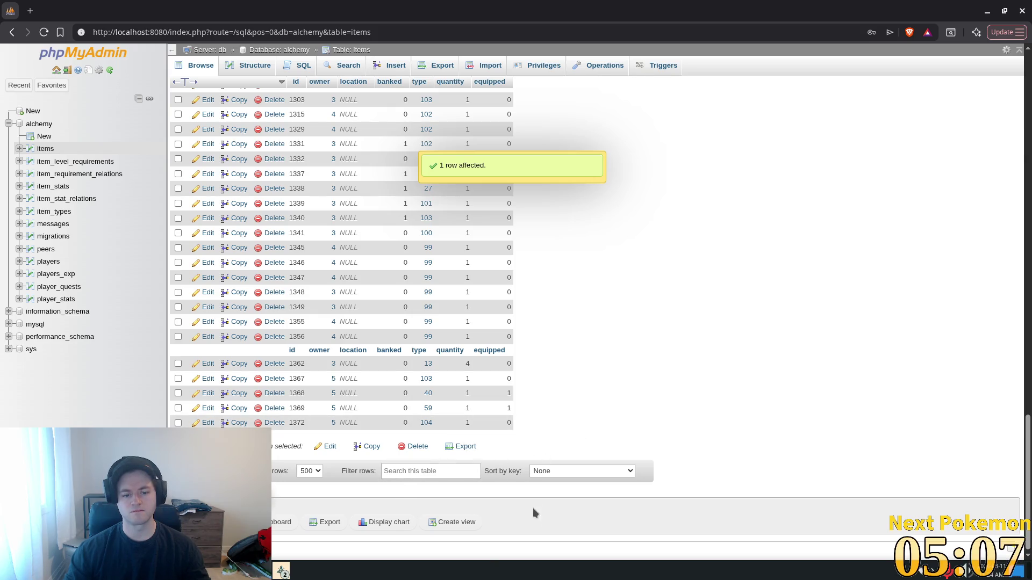
- Drop the cabbage from the inventory onto the ground and pick it back up
key("d")
key("w")
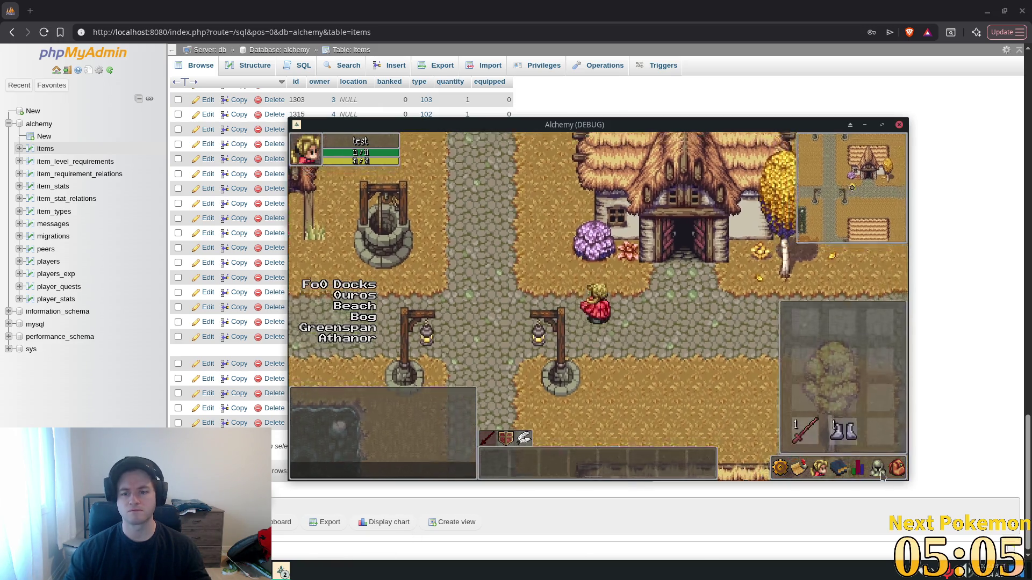
left_click(897, 468)
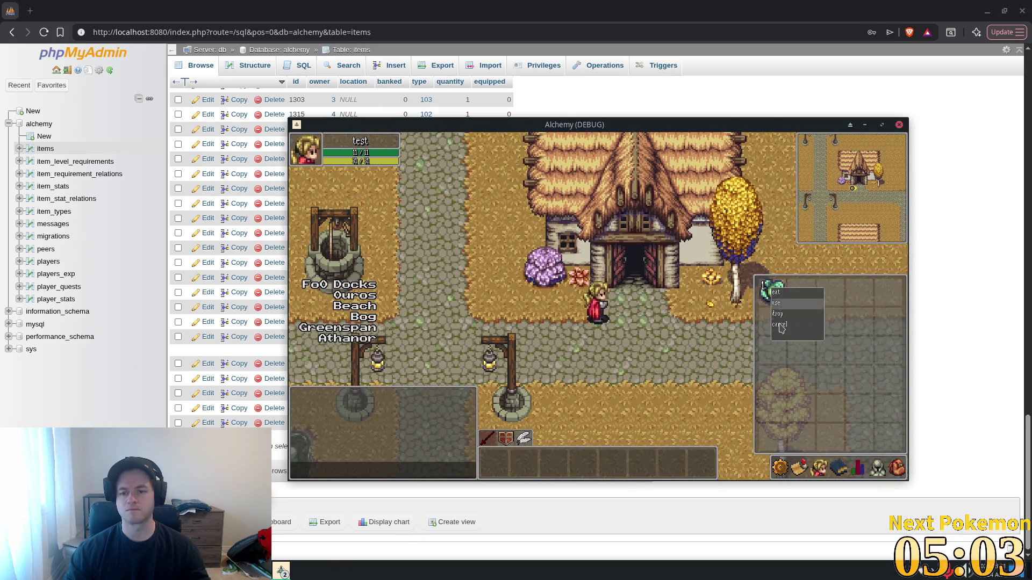
left_click_drag(769, 285, 546, 326)
key("d")
left_click(570, 307)
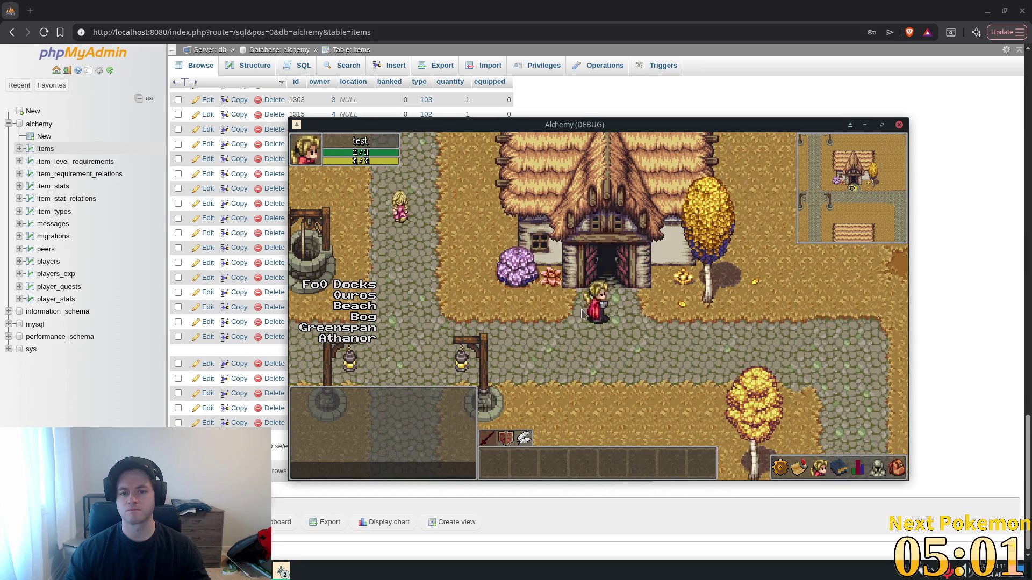
key("d")
- Confirm the cabbage is back in the inventory while walking the character around
left_click(877, 468)
left_click(896, 467)
key("s")
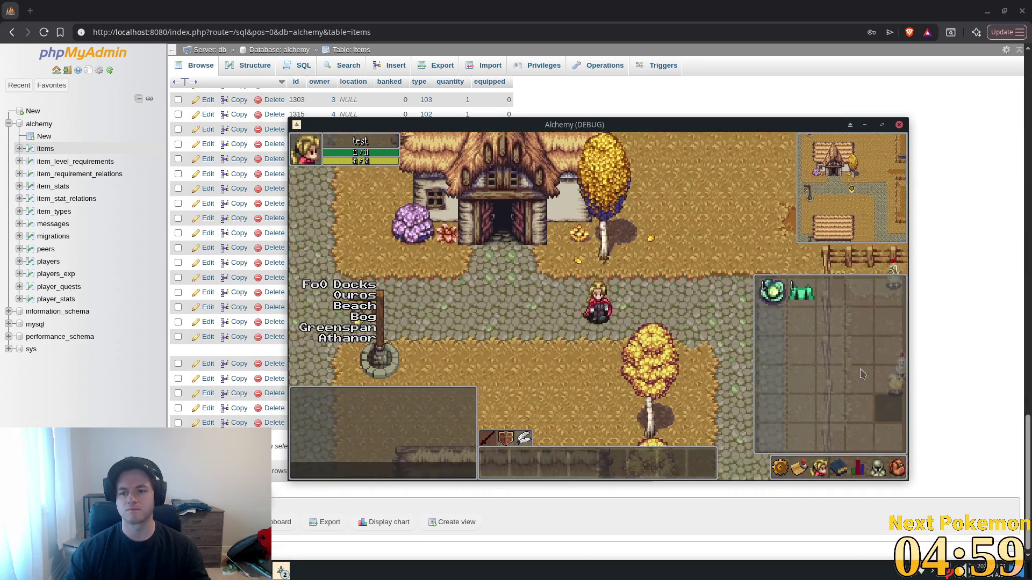
key("a")
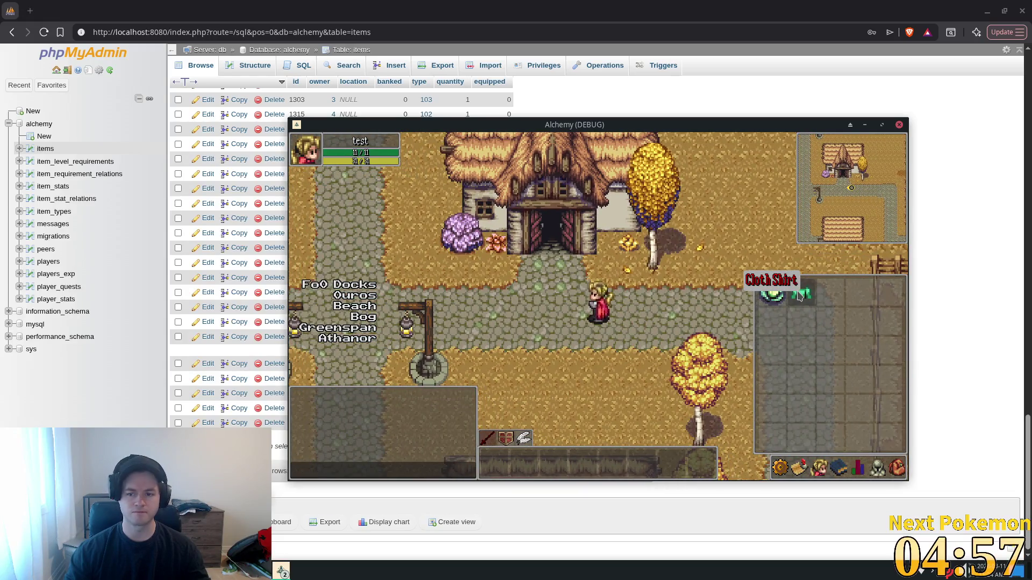
mouse_move(801, 293)
left_mouse_down()
mouse_move(723, 384)
mouse_move(633, 326)
left_mouse_up()
key("a")
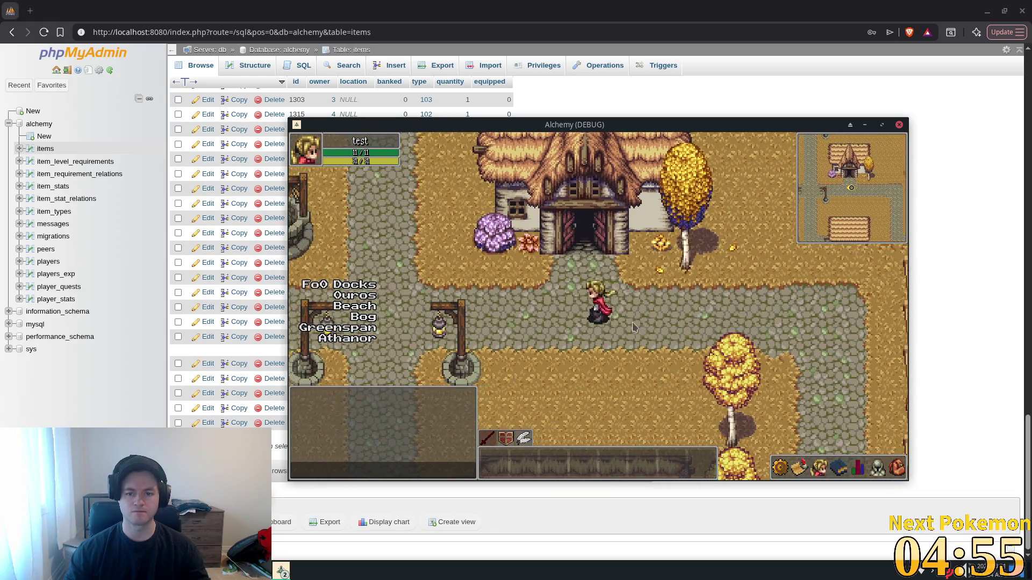
key("d")
left_click(896, 468)
left_click(896, 468)
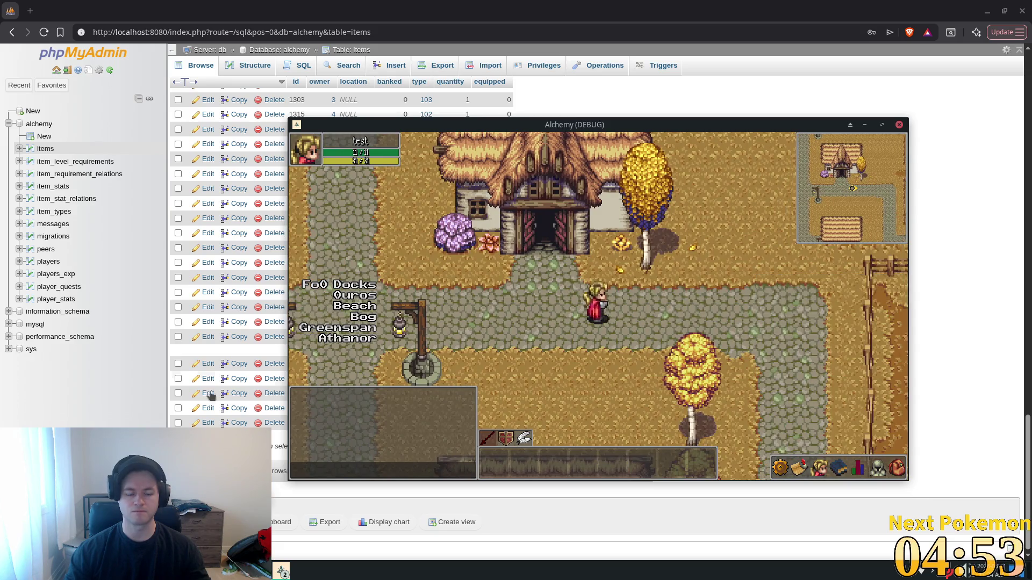
- In Godot, show the third debug session's Errors tab
key("alt+Tab")
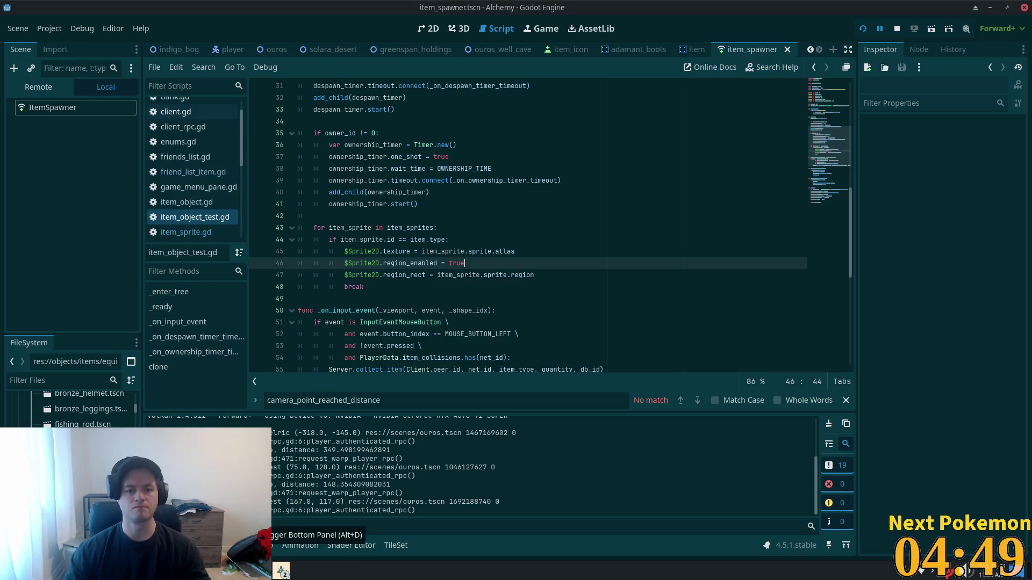
scroll(286, 472, "up", 5)
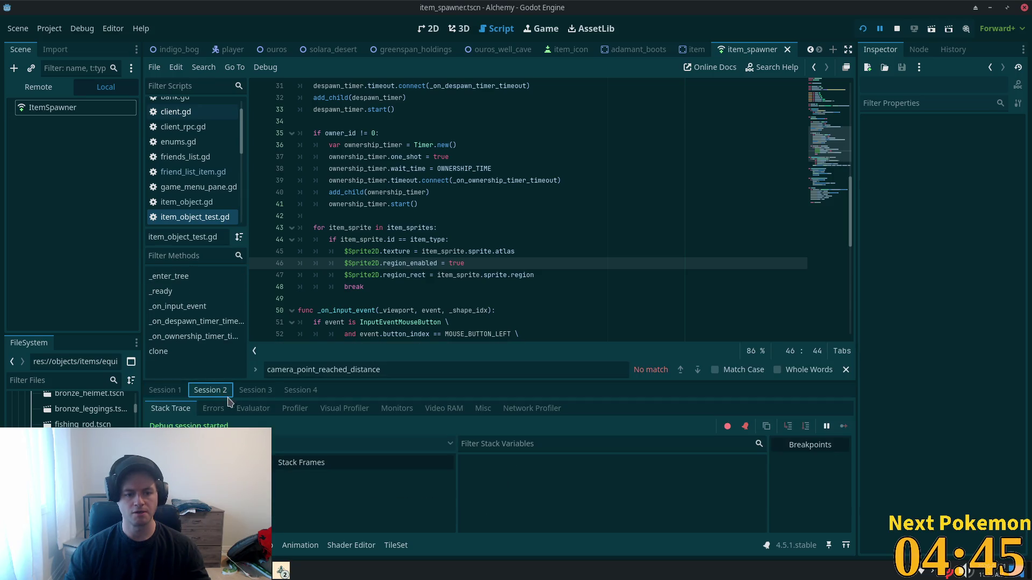
left_click(256, 391)
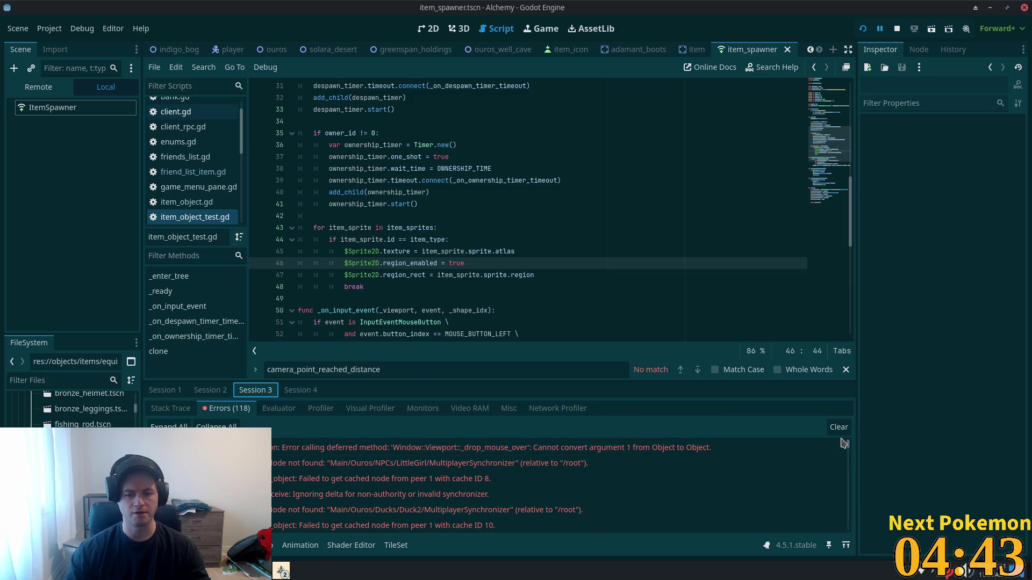
left_click_drag(848, 462, 842, 548)
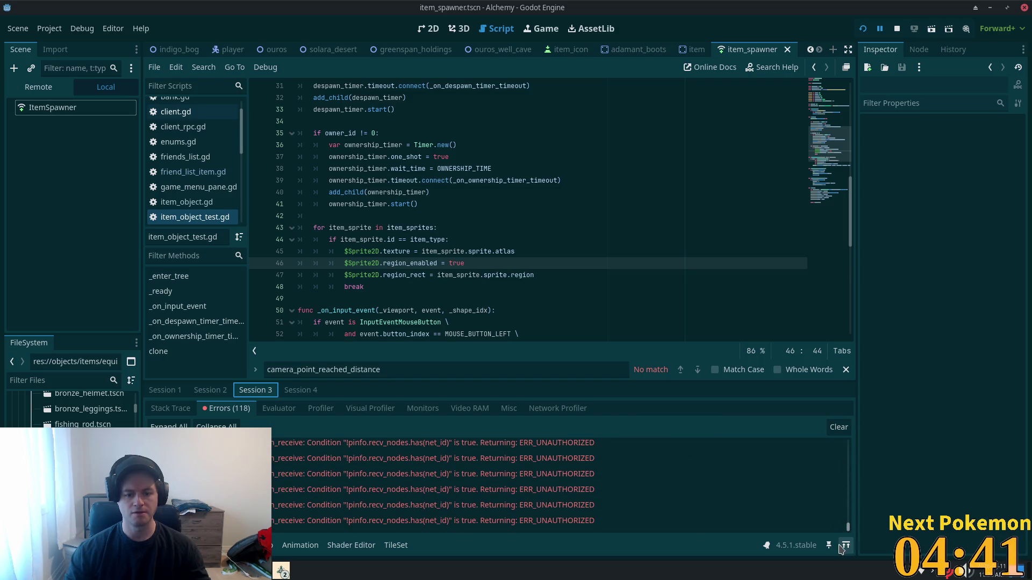
left_click(281, 571)
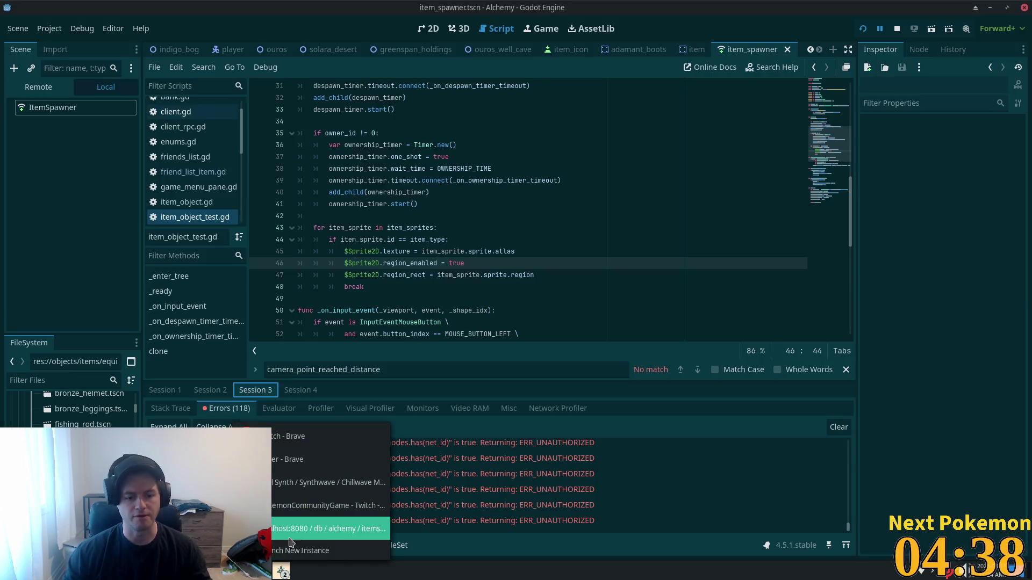
- Refresh the items table, set row 1372's location to NULL, then switch back to Godot
left_click(329, 529)
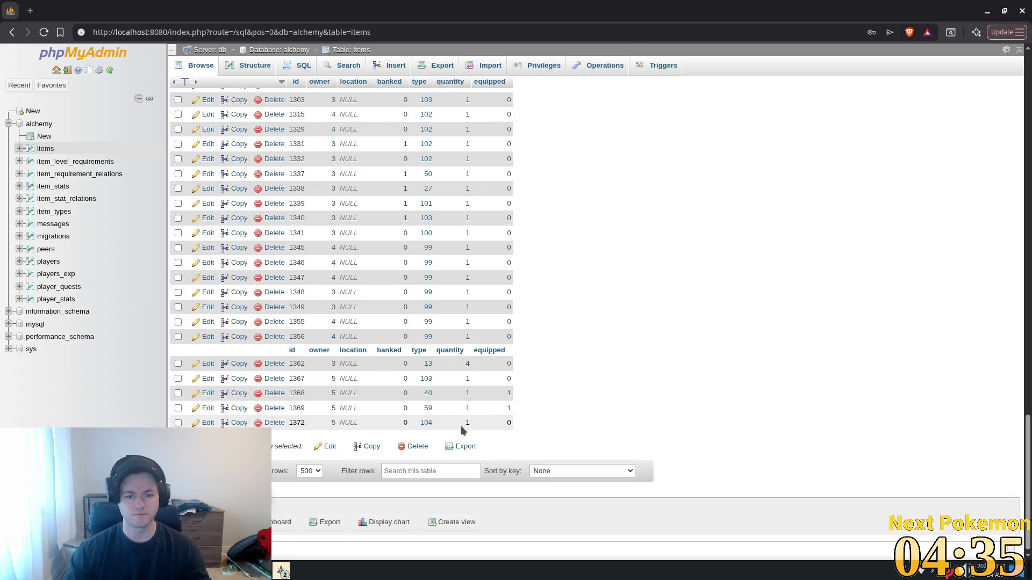
double_click(328, 421)
key("Escape")
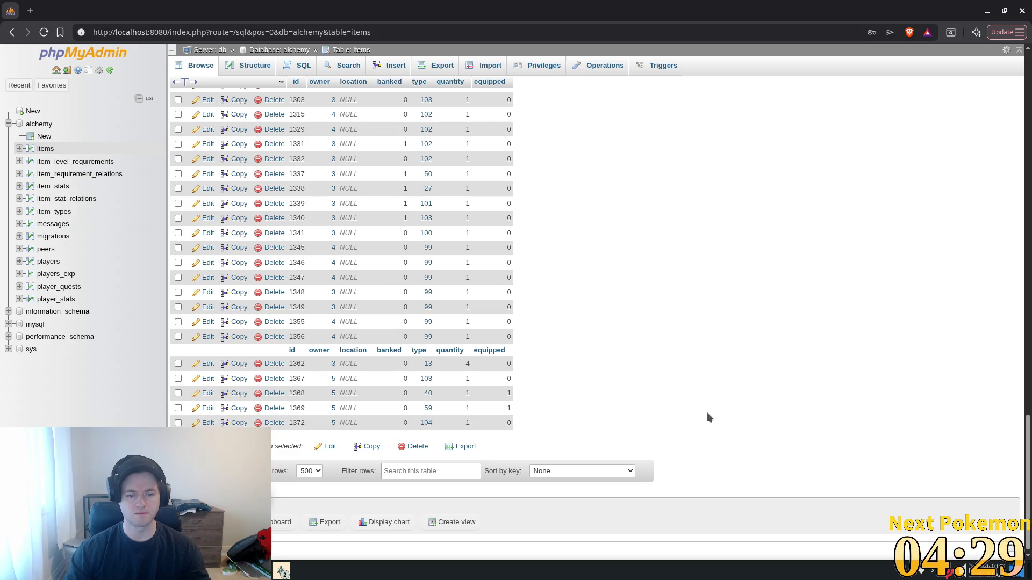
left_click_drag(1026, 445, 977, 11)
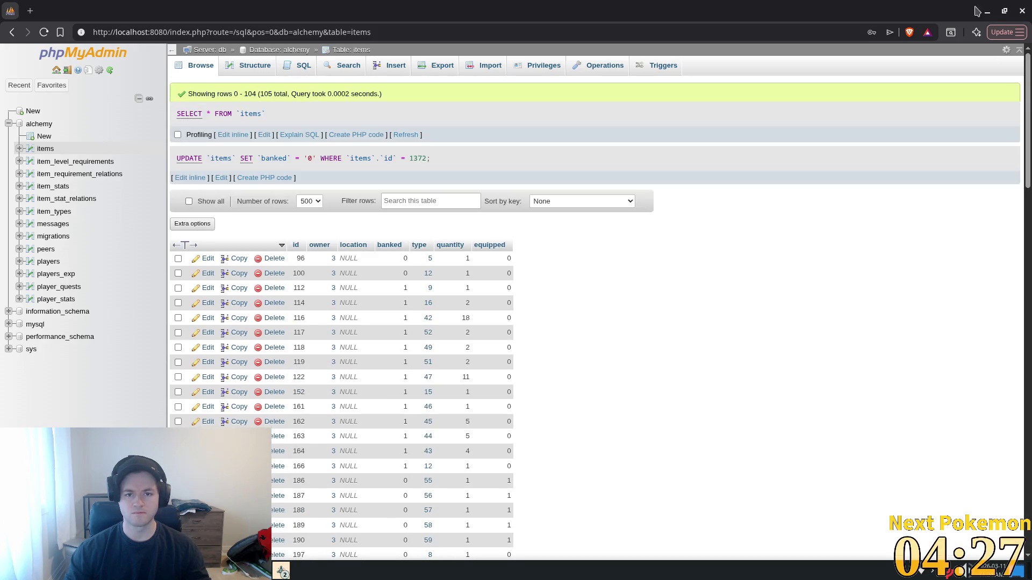
left_click(405, 136)
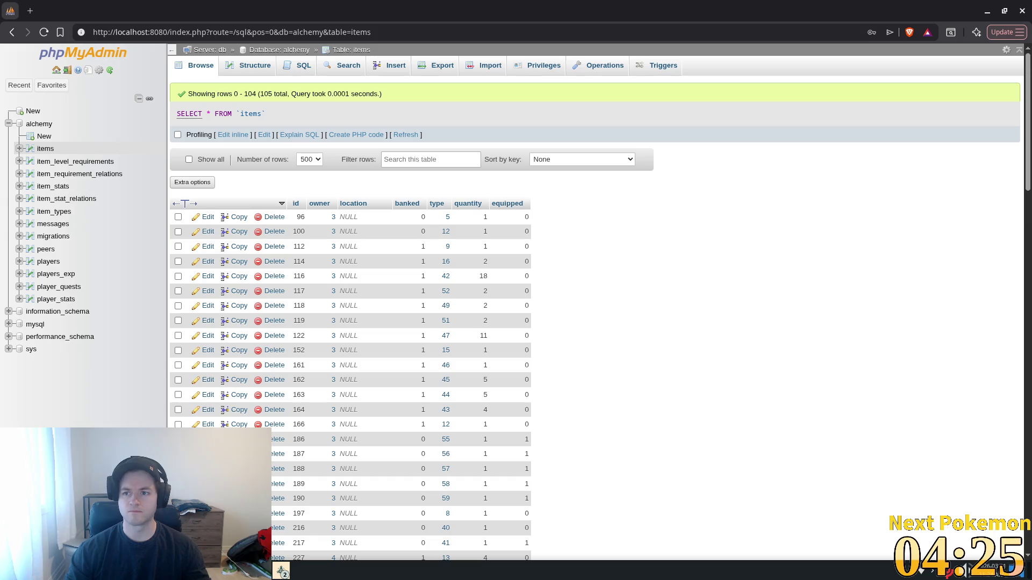
mouse_move(1023, 102)
left_mouse_down()
mouse_move(995, 312)
mouse_move(853, 534)
left_mouse_up()
double_click(358, 419)
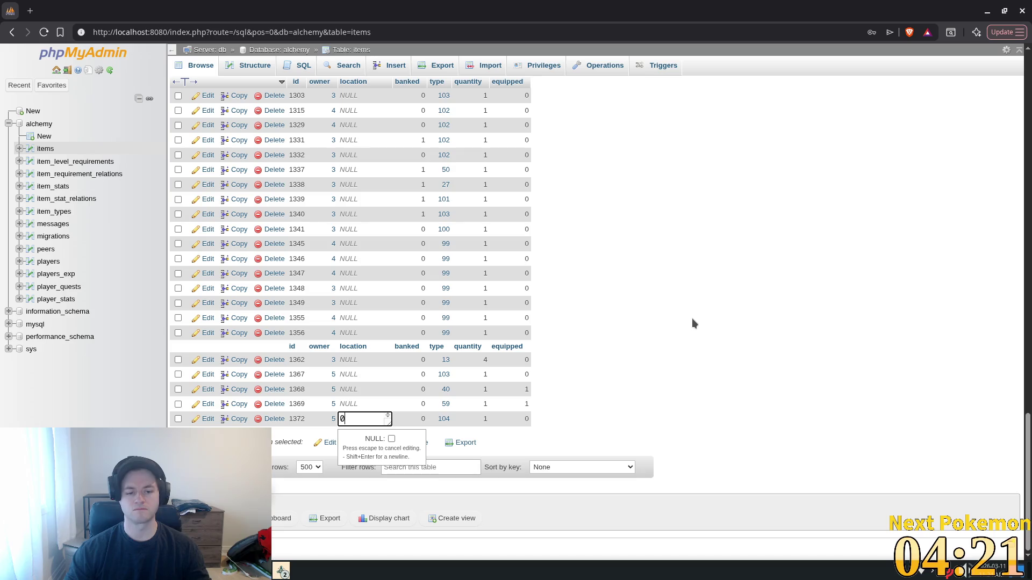
left_click(392, 438)
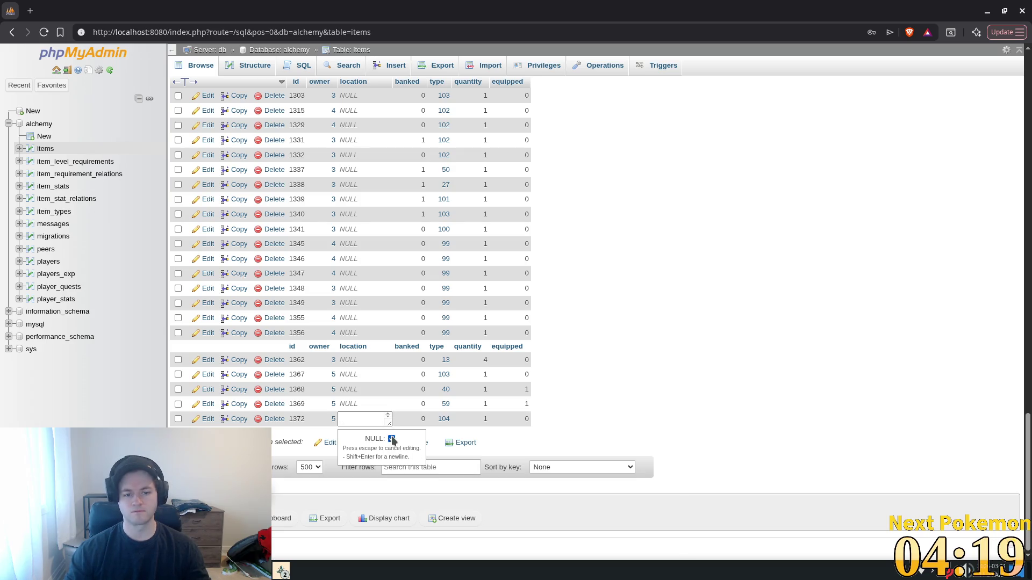
left_click(705, 363)
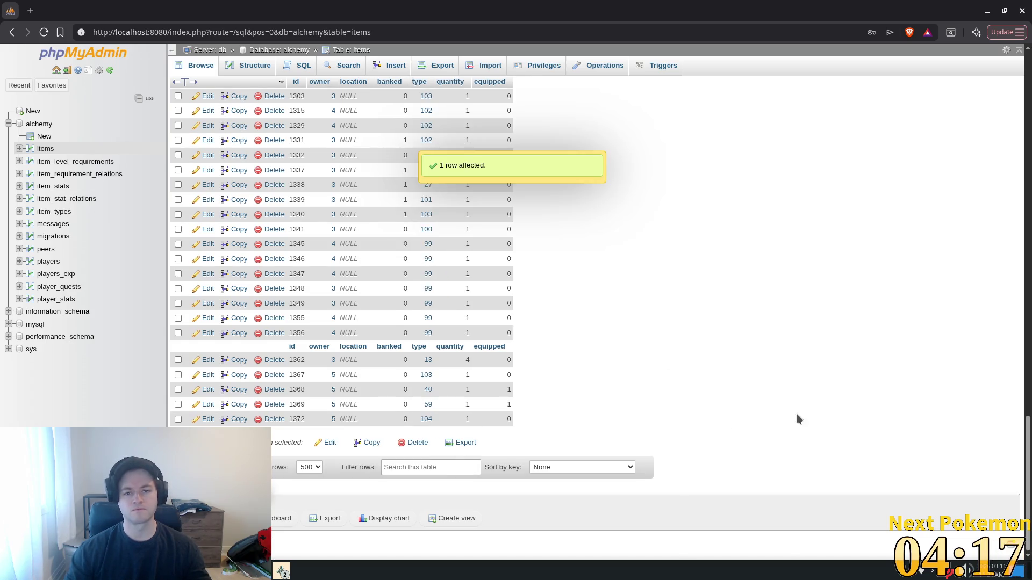
key("alt+Tab")
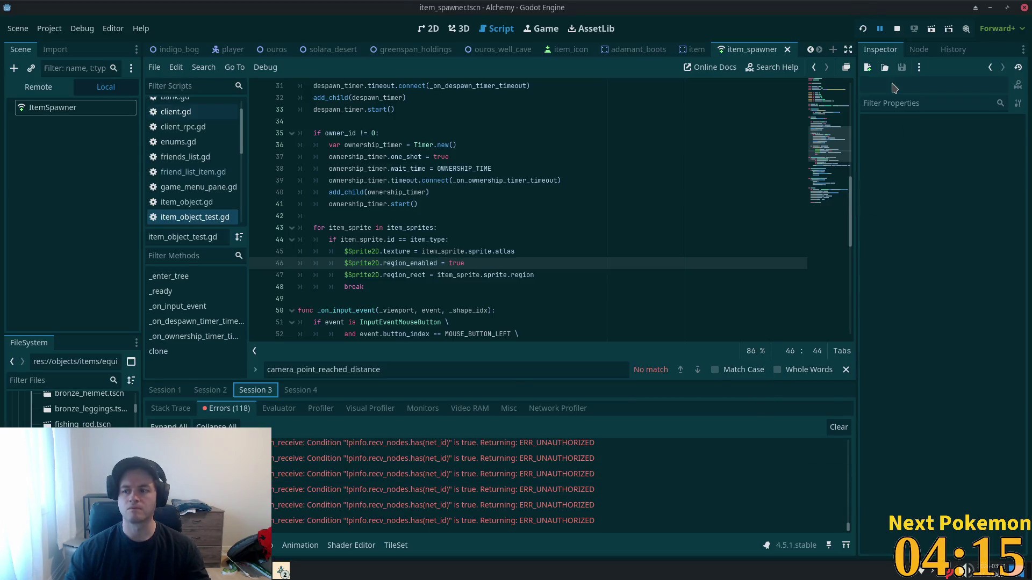
- Run the project with two clients, walk the first player west and toggle its inventory
key("F5")
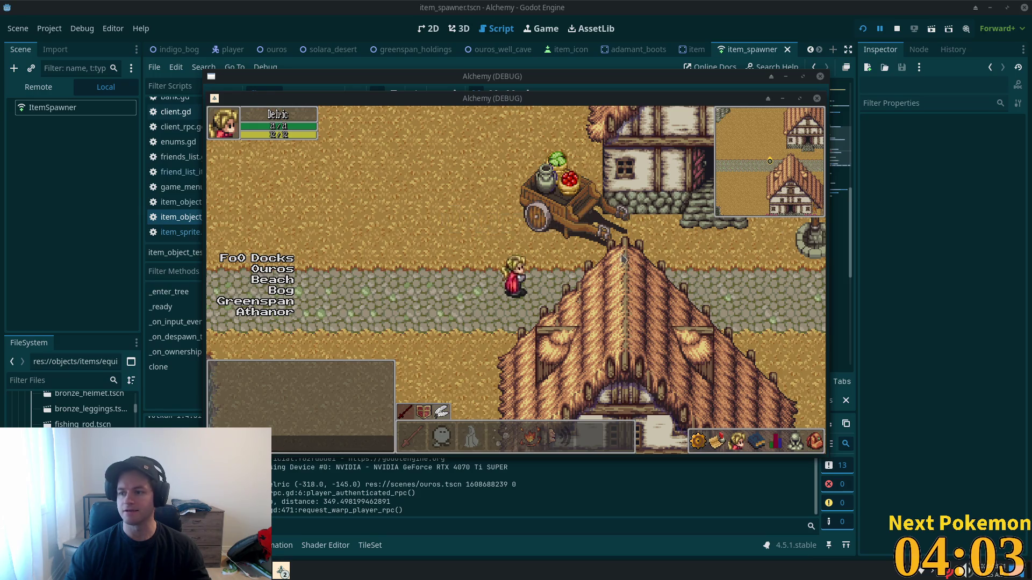
key("a")
key("i")
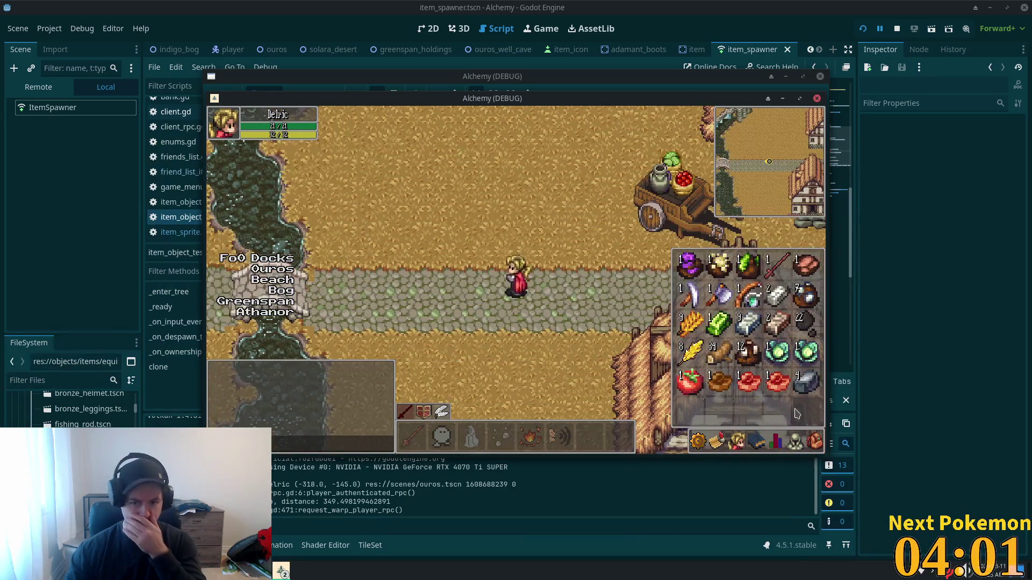
key("i")
left_click_drag(490, 97, 590, 158)
- Log the second client into the test account and try the green inventory item's actions
left_click(471, 134)
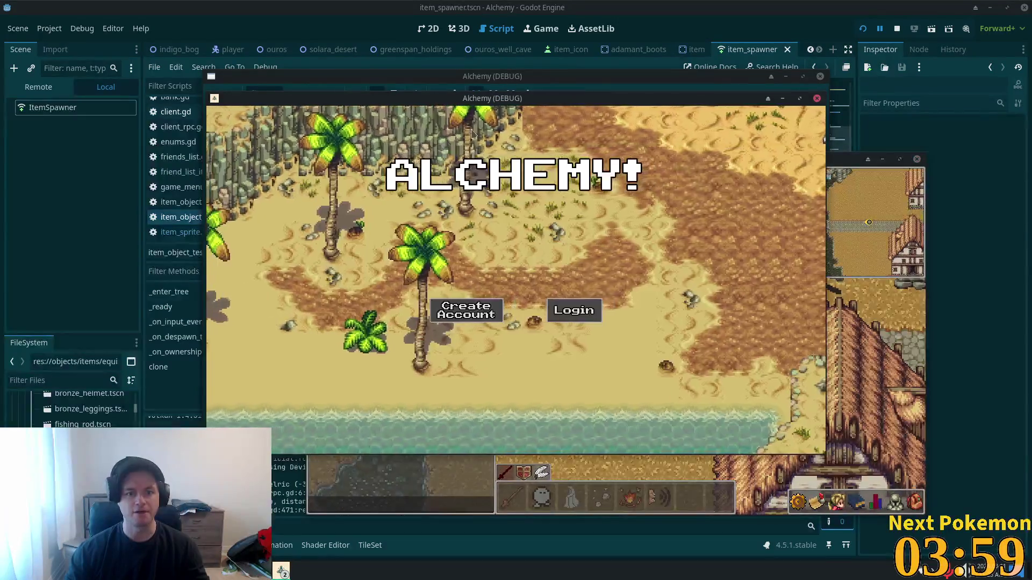
left_click(574, 310)
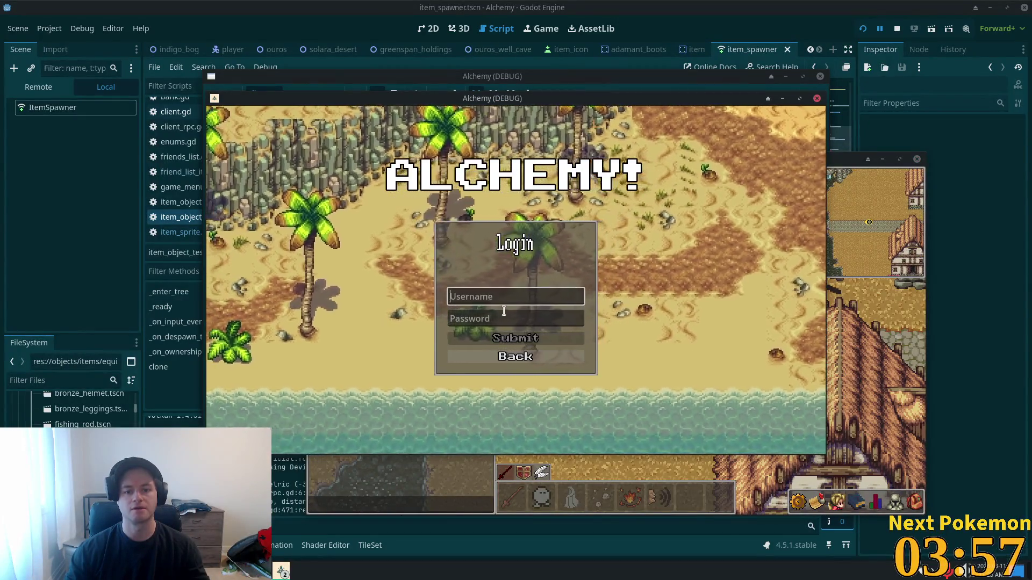
type("tes")
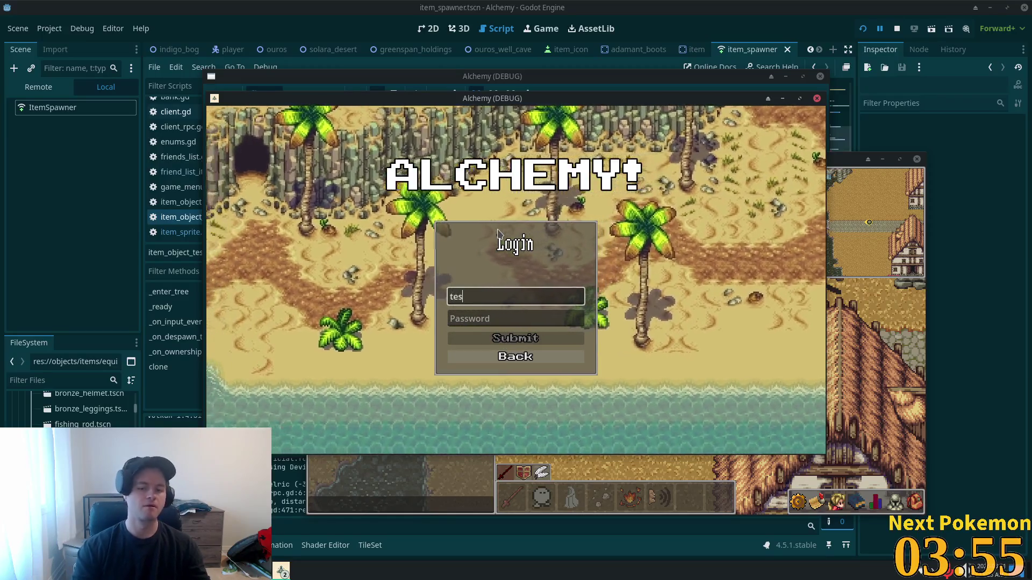
type("t")
key("Return")
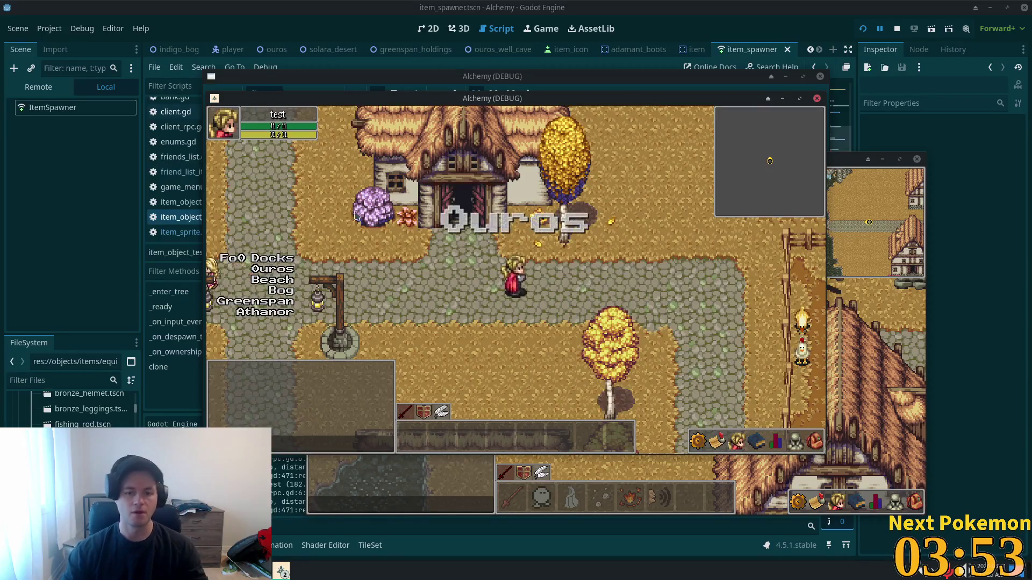
key("a")
left_click(802, 440)
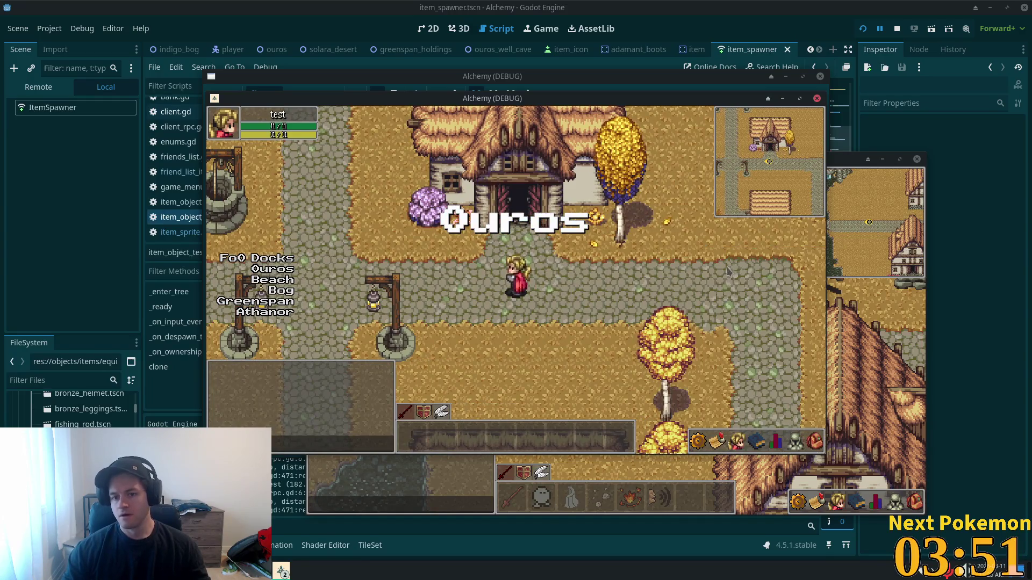
right_click(723, 268)
left_click(726, 273)
key("d")
key("d")
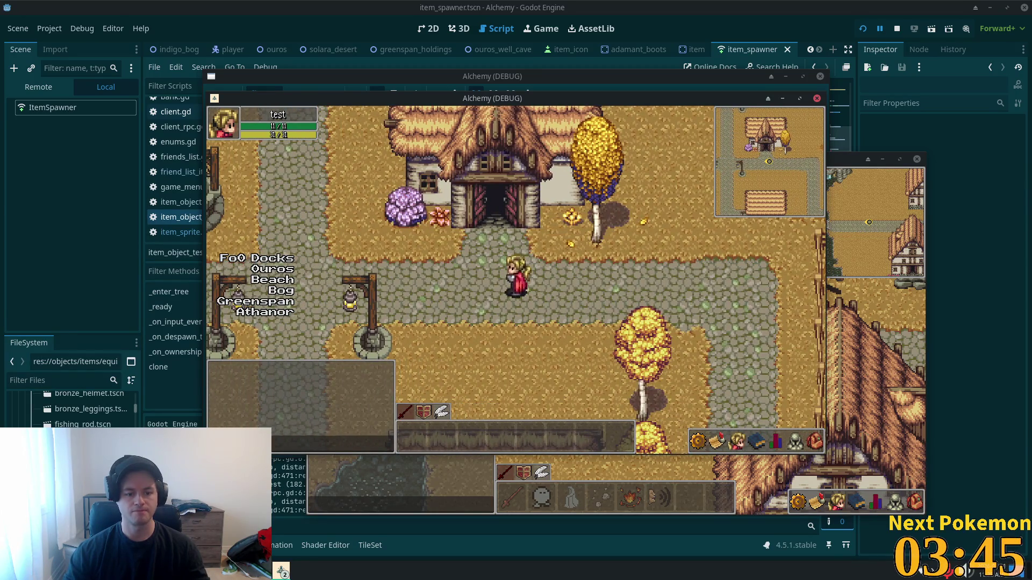
- Stop both games and view Session 4's debugger output
key("F8")
left_click(210, 390)
left_click(303, 391)
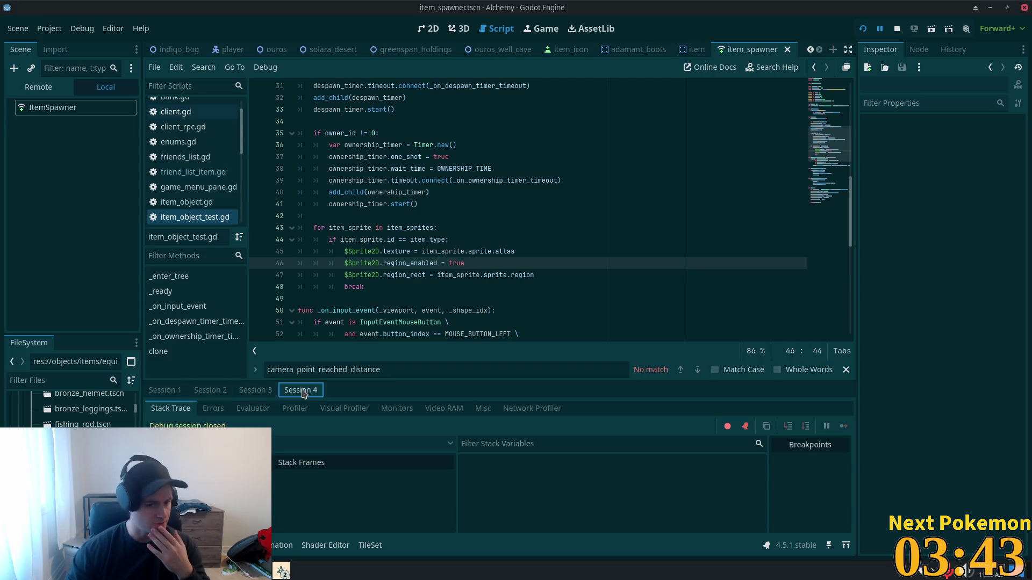
- Review the output and error lists of debug Sessions 2, 3 and 4, then open the Item scene
left_click(251, 391)
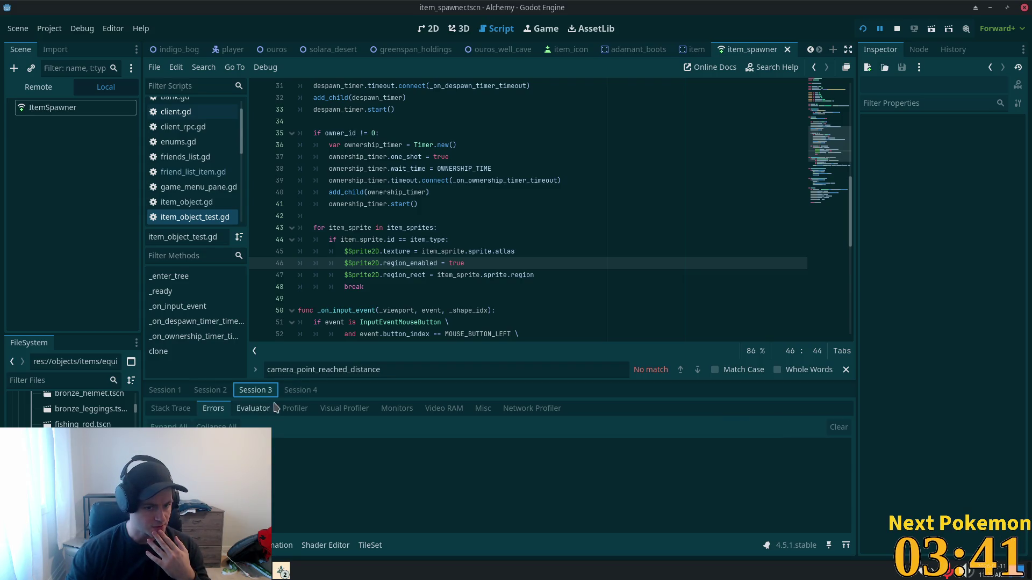
left_click(303, 391)
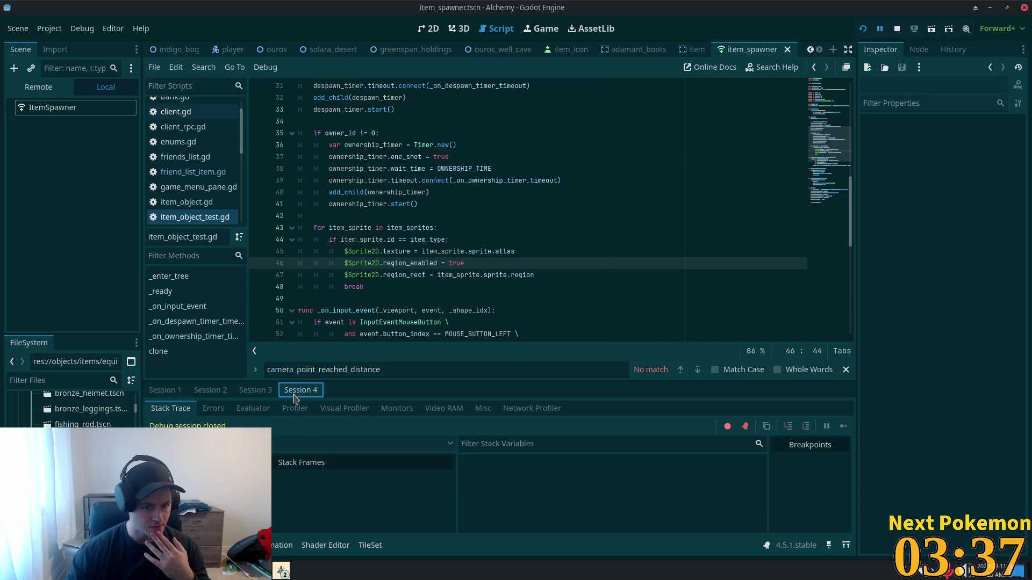
left_click(257, 391)
left_click(200, 394)
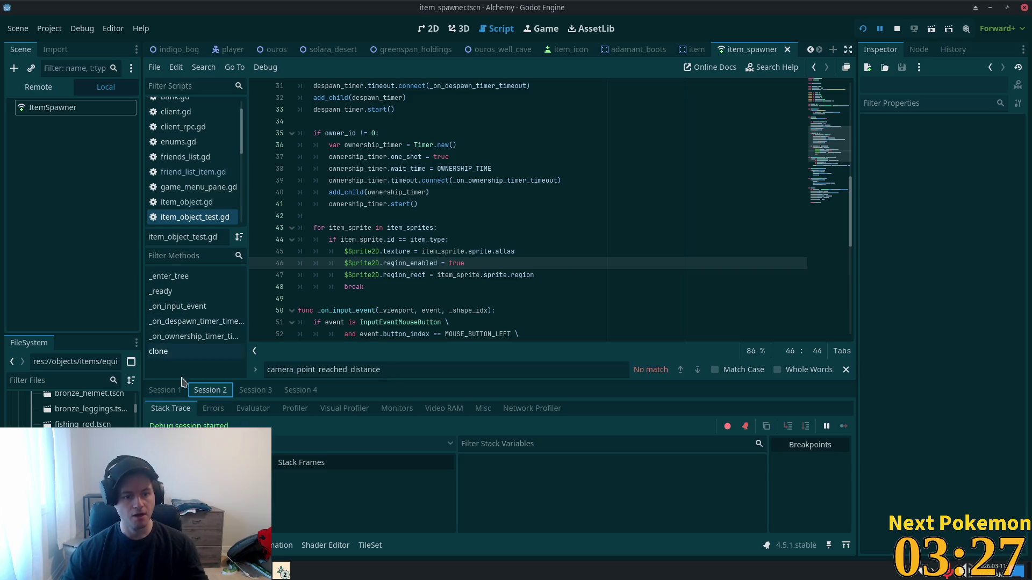
left_click(164, 390)
left_click(209, 390)
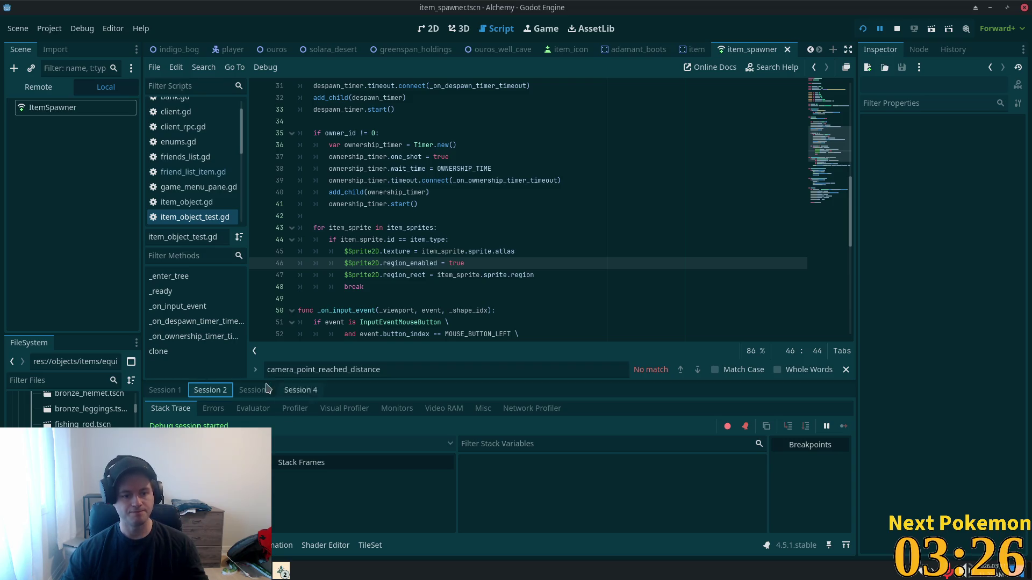
left_click(223, 409)
left_click(251, 394)
key("Right")
key("Right")
key("Right")
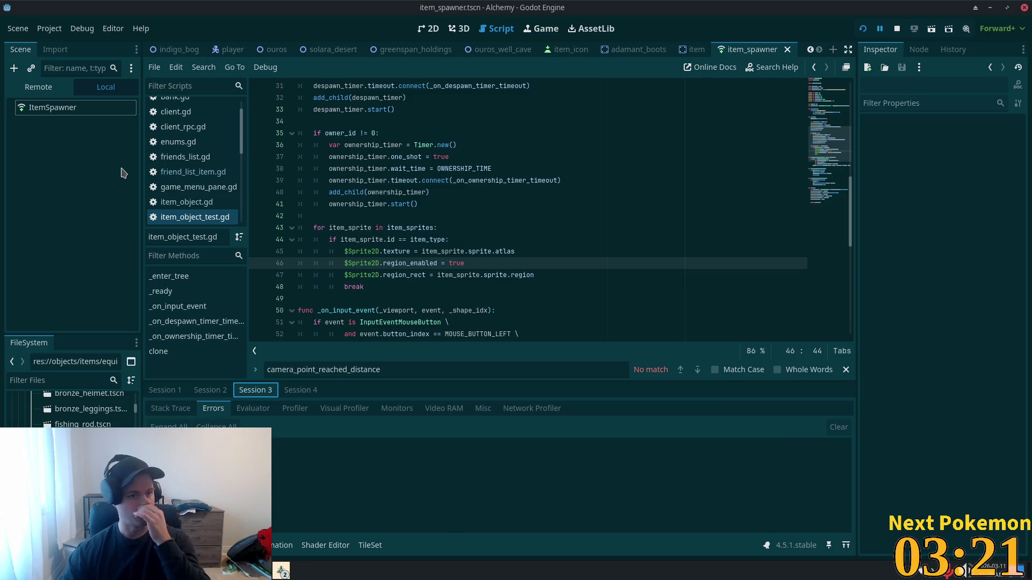
left_click(694, 49)
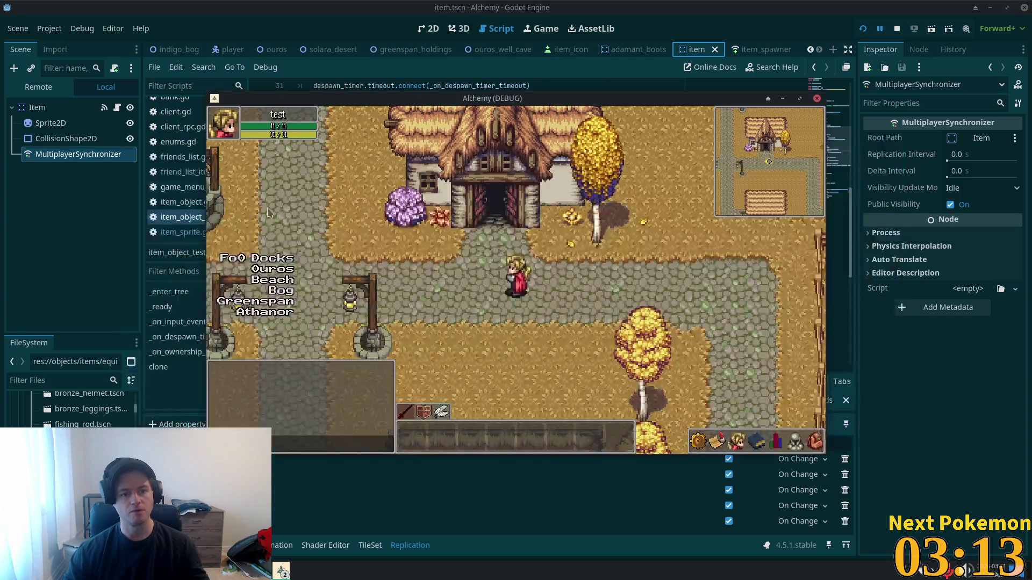
- Walk the first client's player through Ouros toward the thatched house
key("w")
key("a")
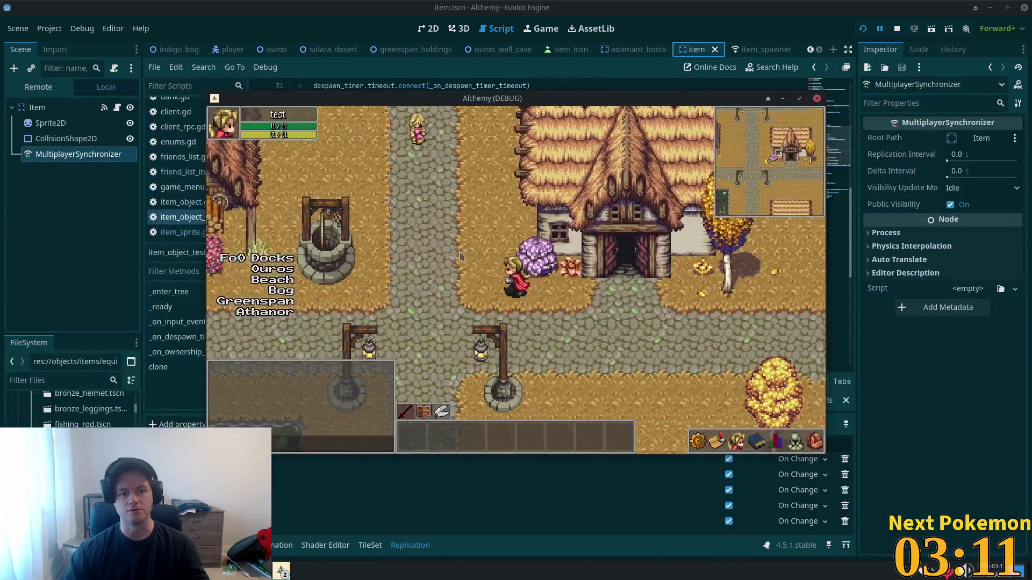
key("s")
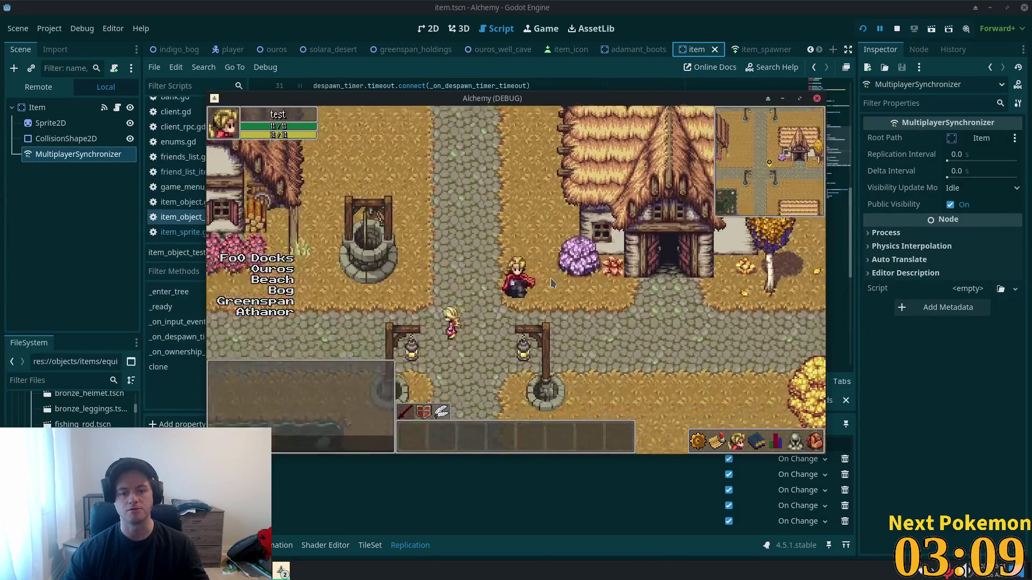
key("d")
key("w")
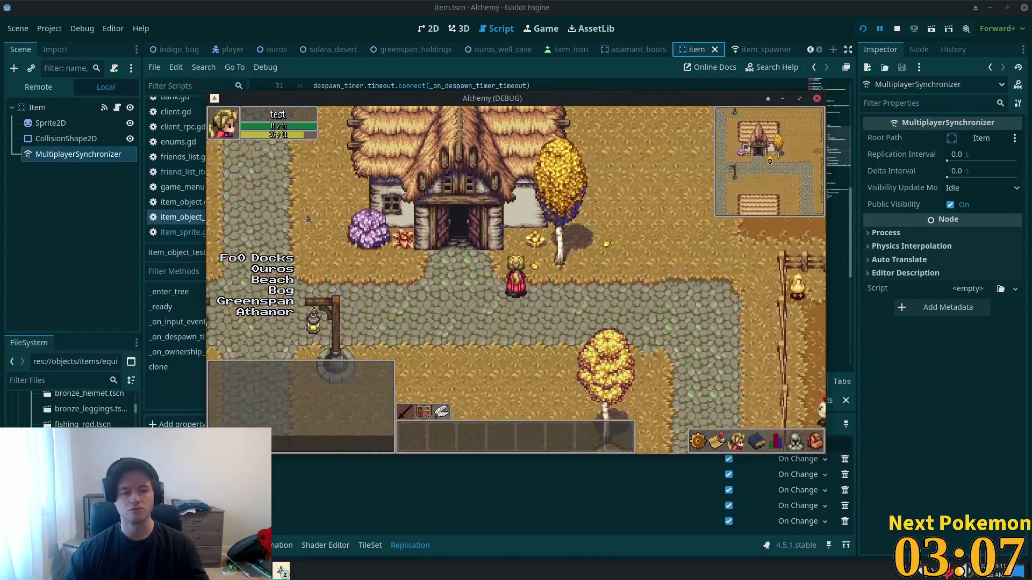
- In the other client, walk right through town until the other player appears beside you
left_click_drag(430, 98, 622, 174)
mouse_move(296, 559)
left_click(327, 527)
key("d")
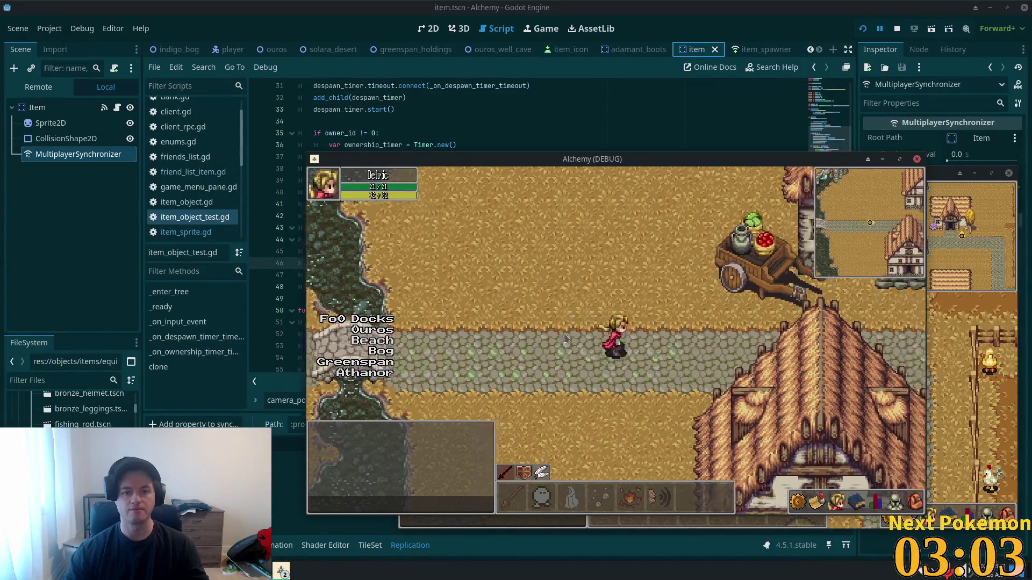
key("d")
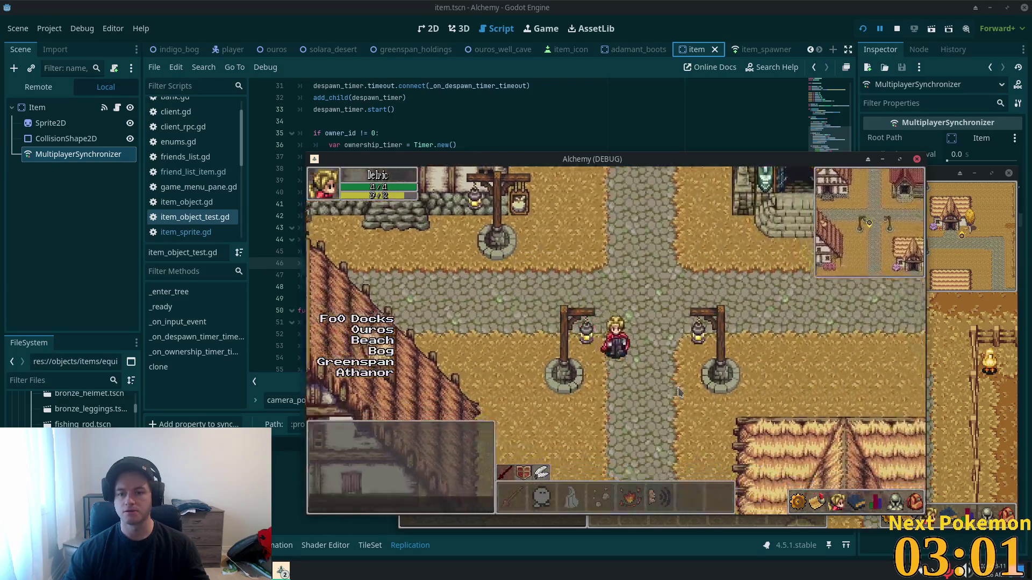
key("d")
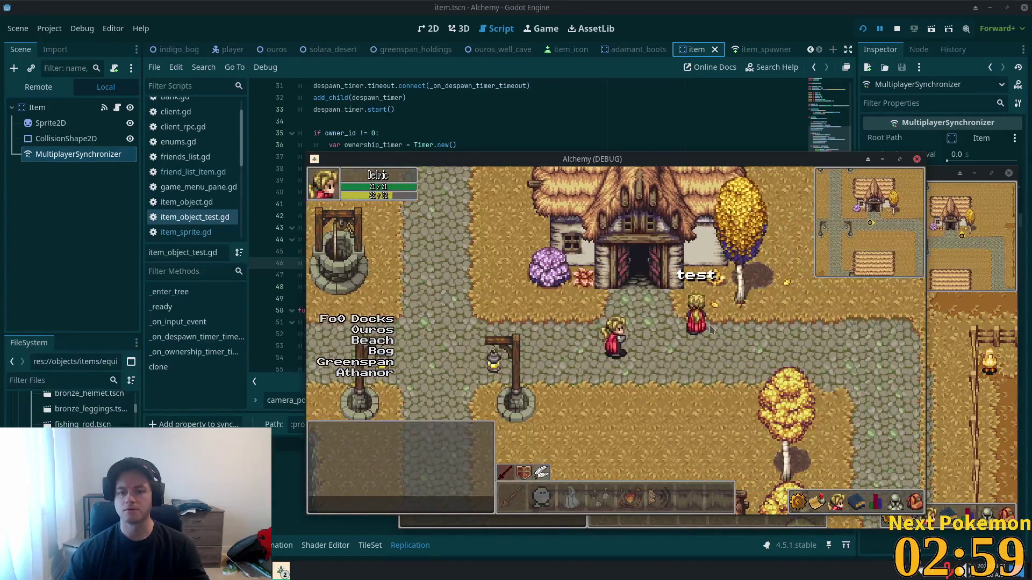
key("a")
key("w")
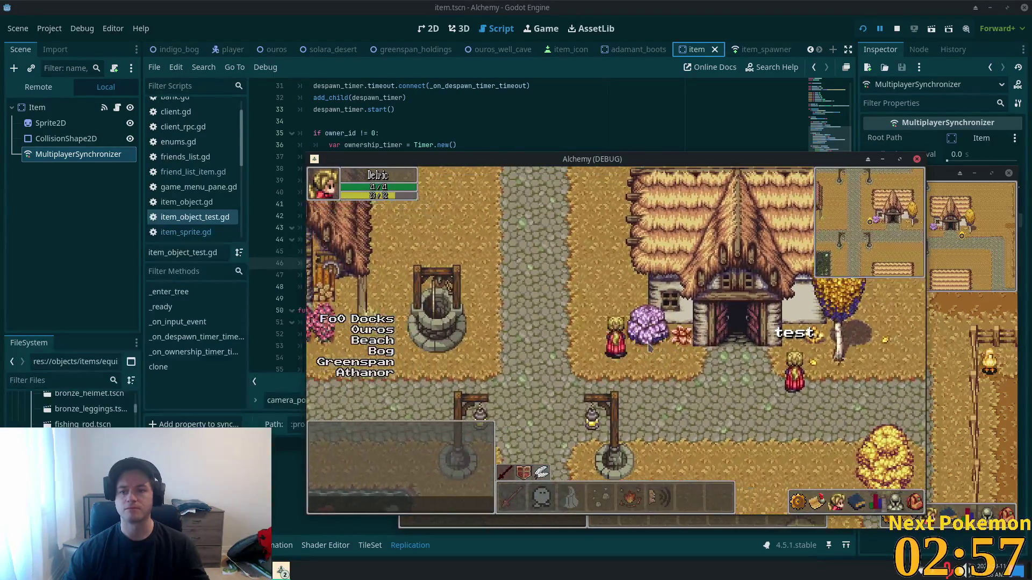
- Rearrange the two game windows and return to the Godot editor
left_click_drag(734, 159, 481, 173)
left_click(838, 325)
left_click(657, 4)
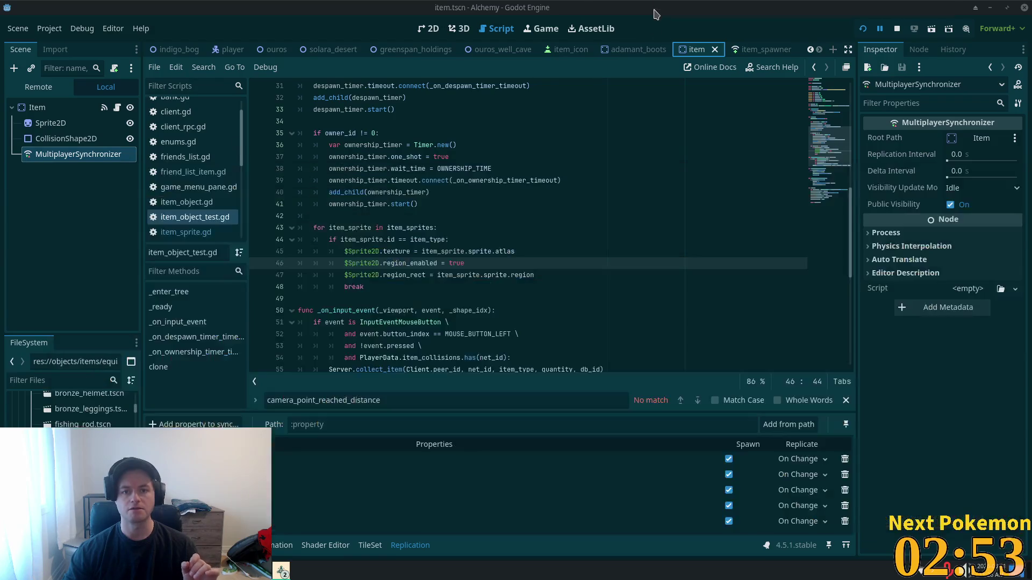
- Inspect the Item scene's MultiplayerSynchronizer list of replicated properties
left_click(65, 138)
left_click(81, 154)
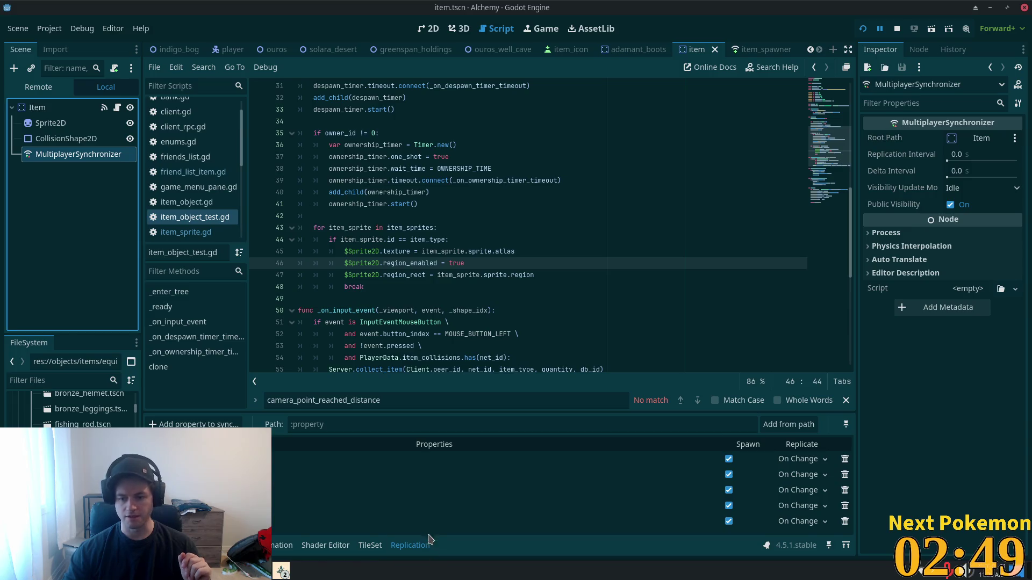
left_click(280, 506)
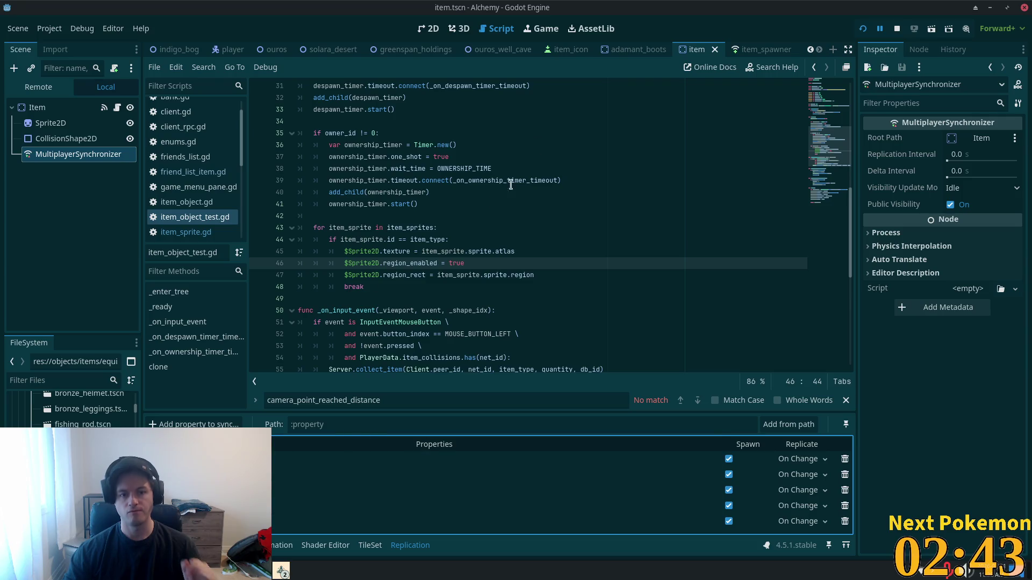
- Insert a print("my item type") line at line 42 in _ready and save the script
left_click(486, 204)
scroll(455, 292, "up", 5)
scroll(364, 251, "down", 4)
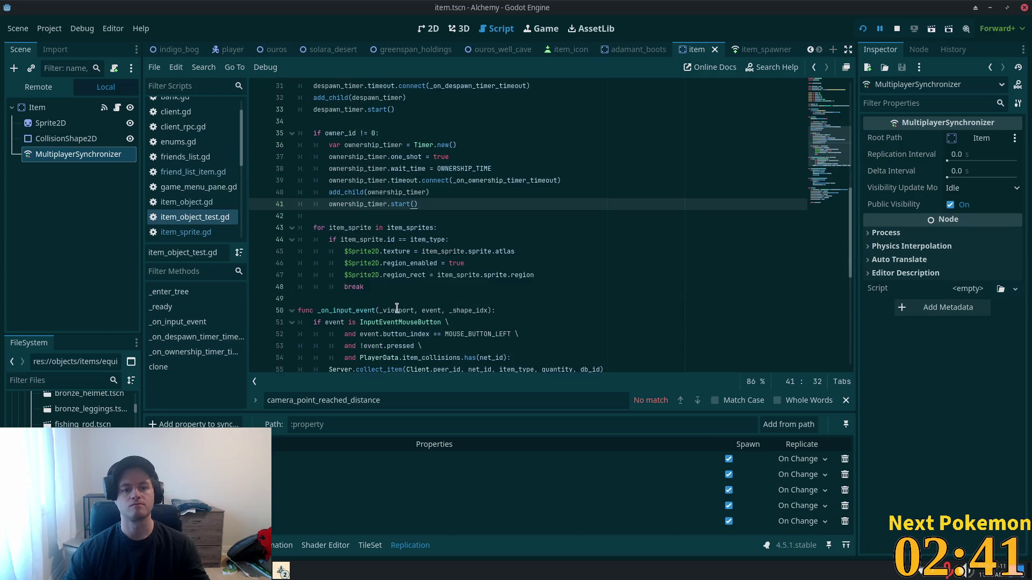
scroll(364, 250, "up", 1)
left_click(697, 286)
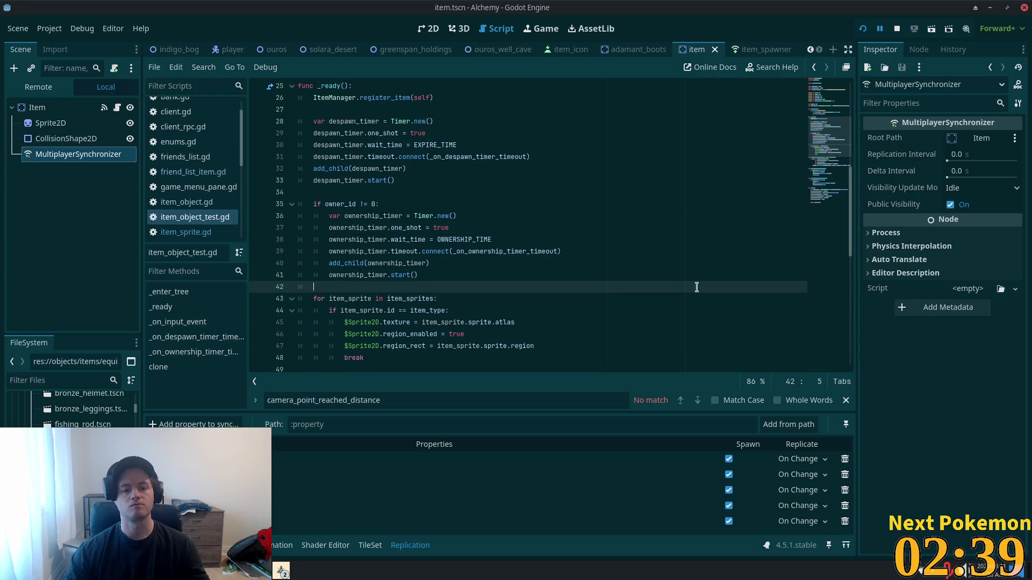
key("Return")
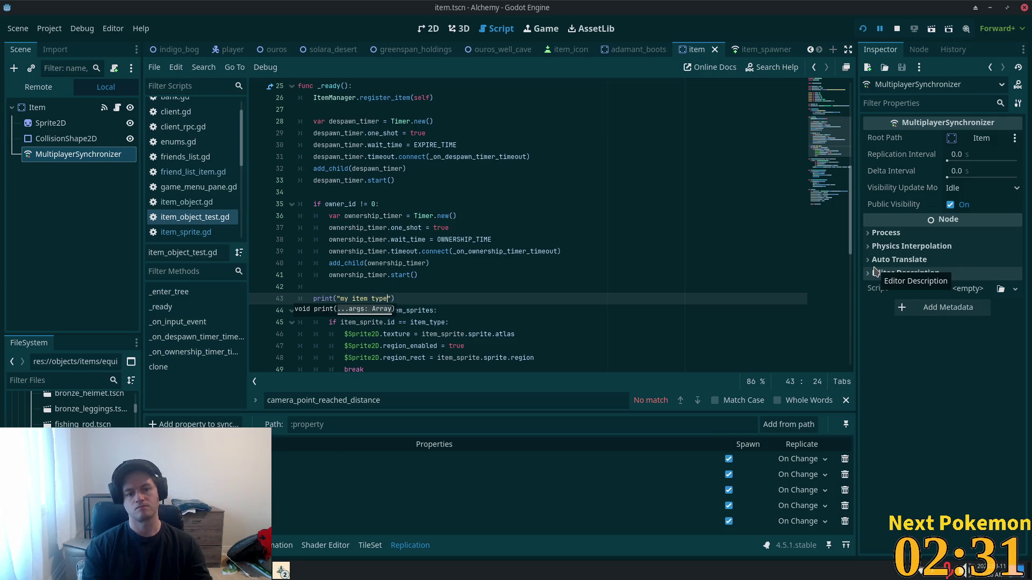
key("ctrl+s")
key("alt+Tab")
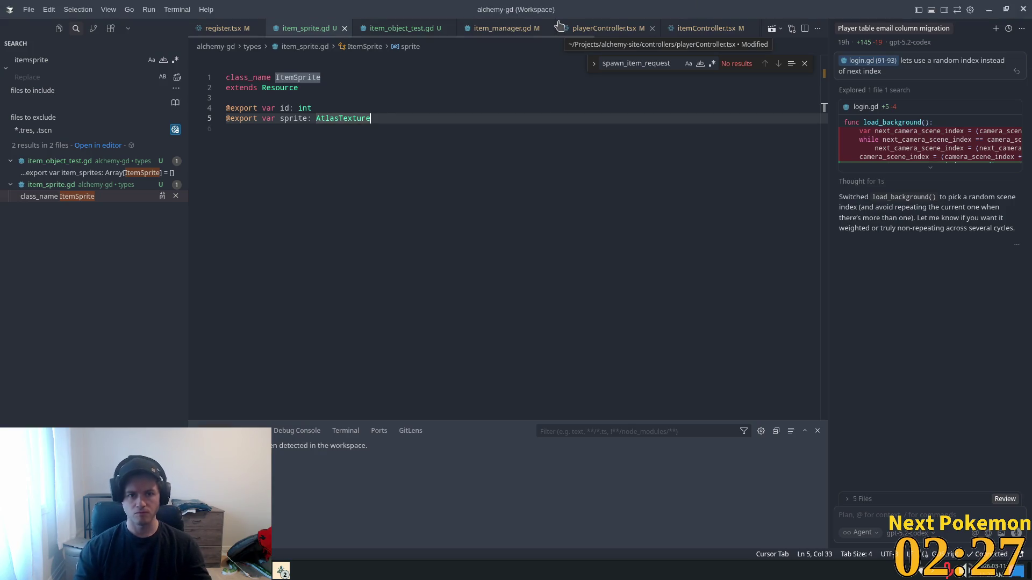
- Check line 43 prints "my item type is " + str(item_type), then relaunch Alchemy from Godot
left_click(402, 28)
left_click(318, 272)
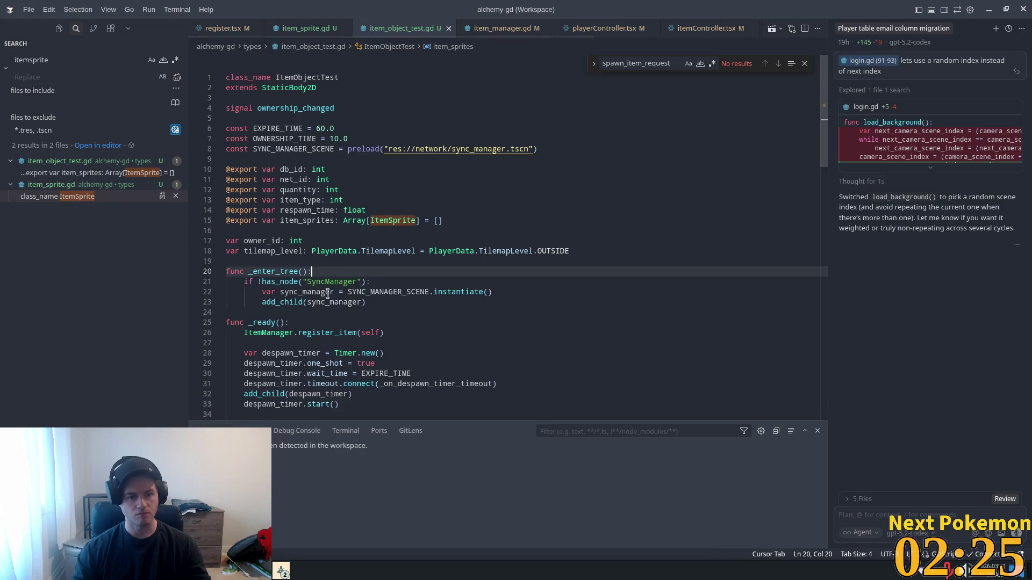
scroll(318, 340, "down", 2)
scroll(318, 336, "down", 6)
left_click(337, 263)
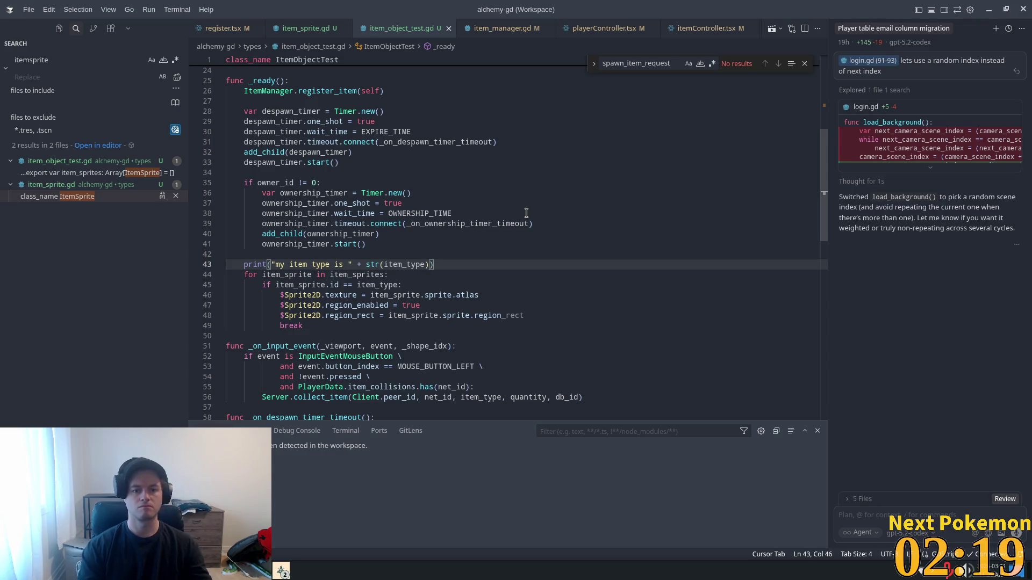
key("alt+Tab")
left_click(860, 32)
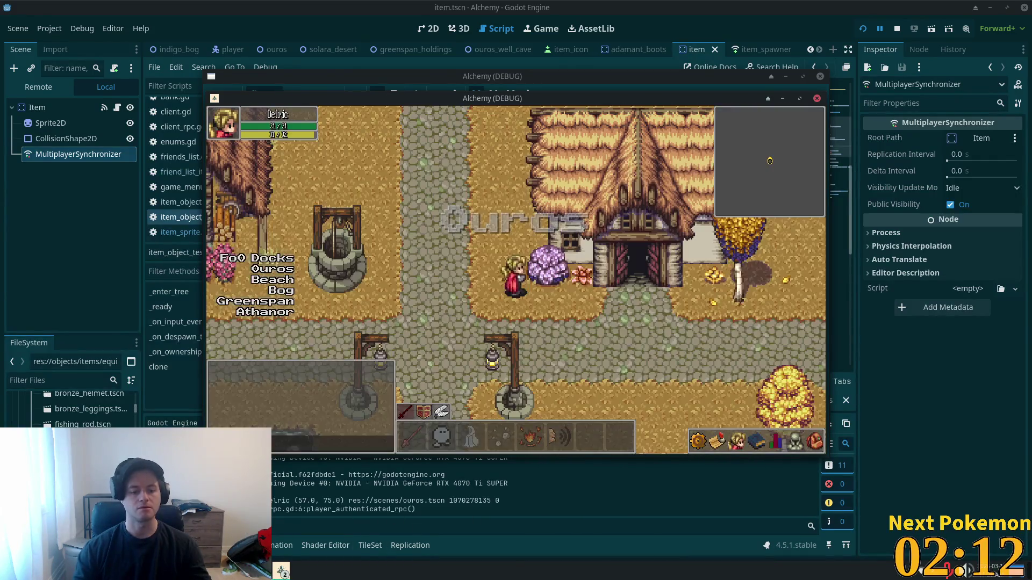
- Switch to the browser window showing phpMyAdmin's items table
left_click(252, 571)
left_click(304, 534)
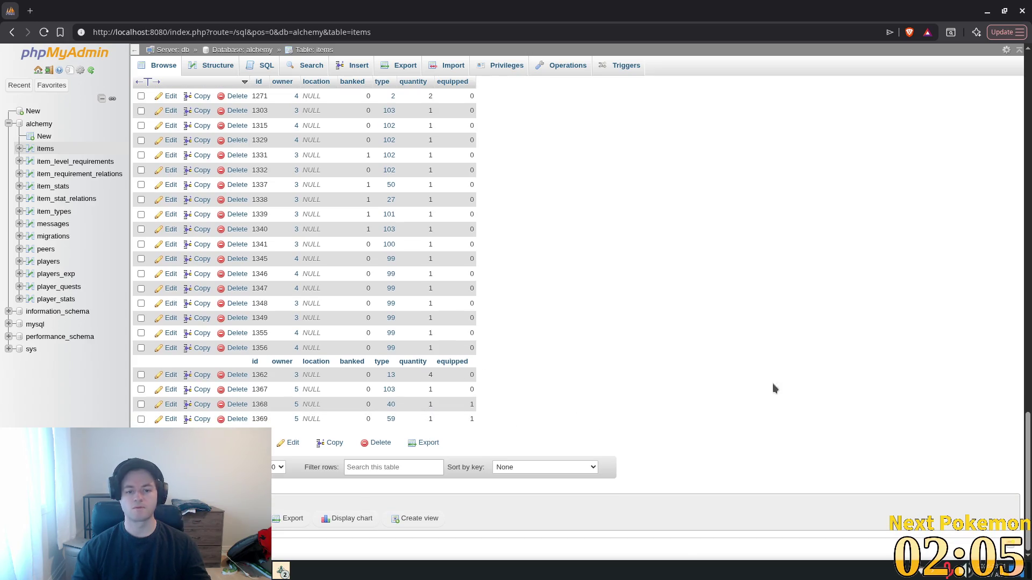
- Insert a new items row for the chosen owner with type 104 - Cloth Shirt
left_click(342, 65)
left_click(428, 162)
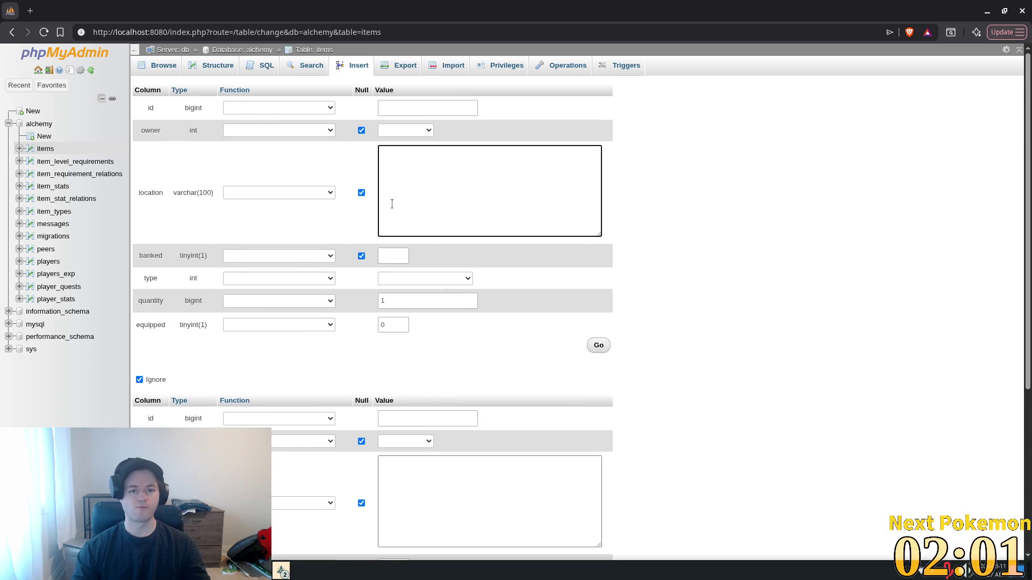
left_click(419, 130)
left_click(399, 203)
left_click(396, 277)
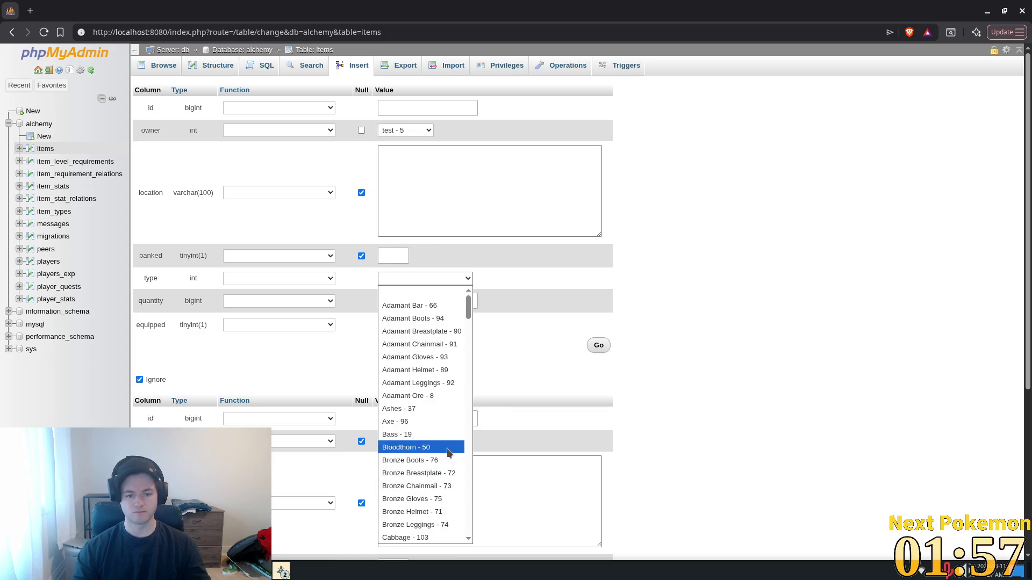
left_click_drag(468, 312, 468, 524)
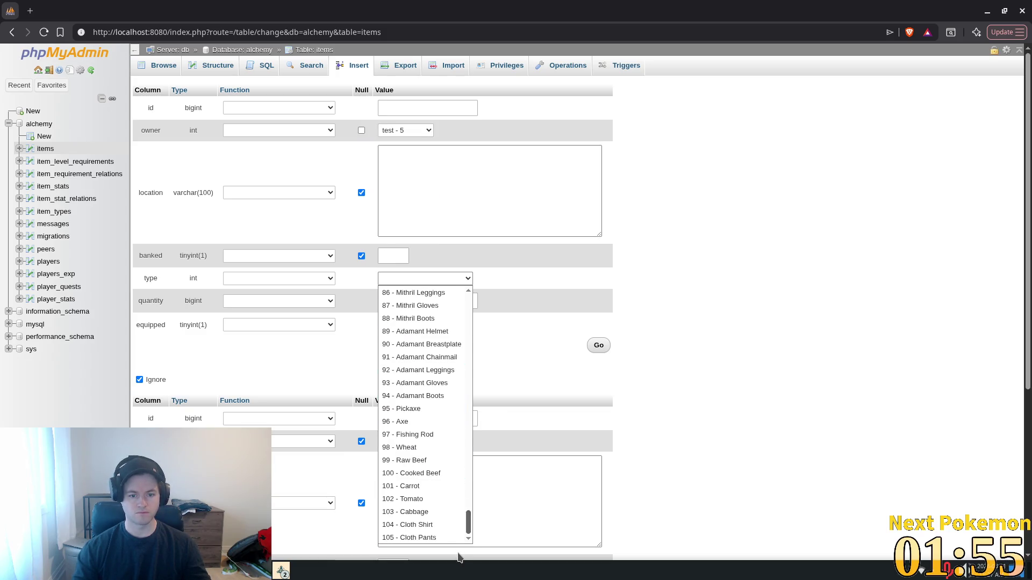
left_click(419, 526)
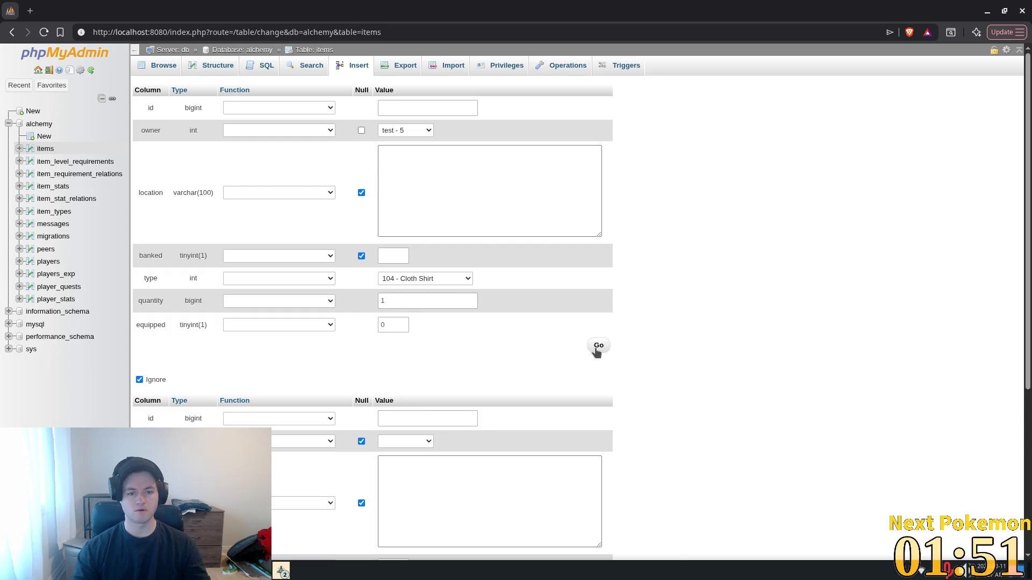
left_click(597, 346)
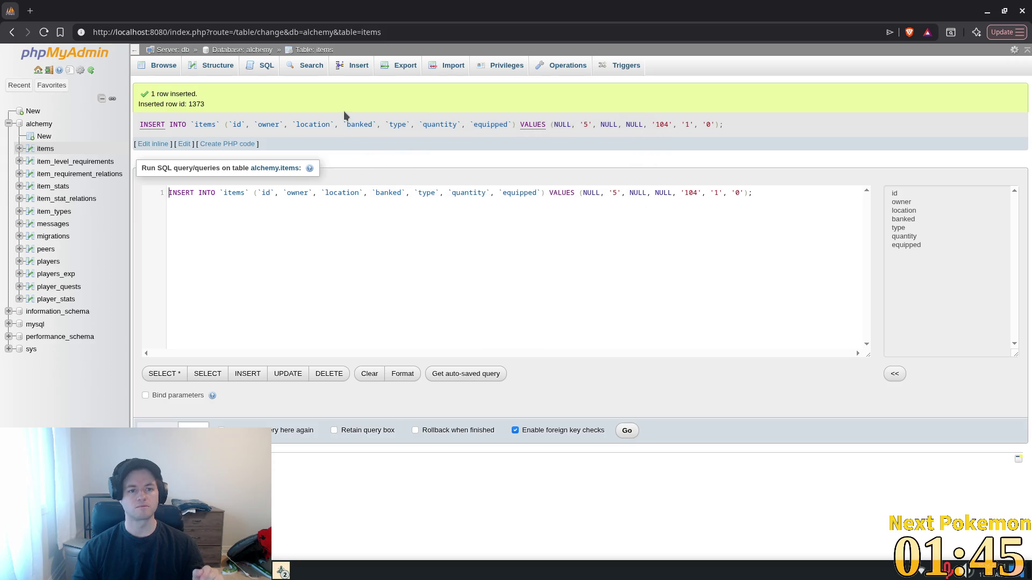
- Browse the items table and set the new row 1373's banked value to 0
left_click(163, 67)
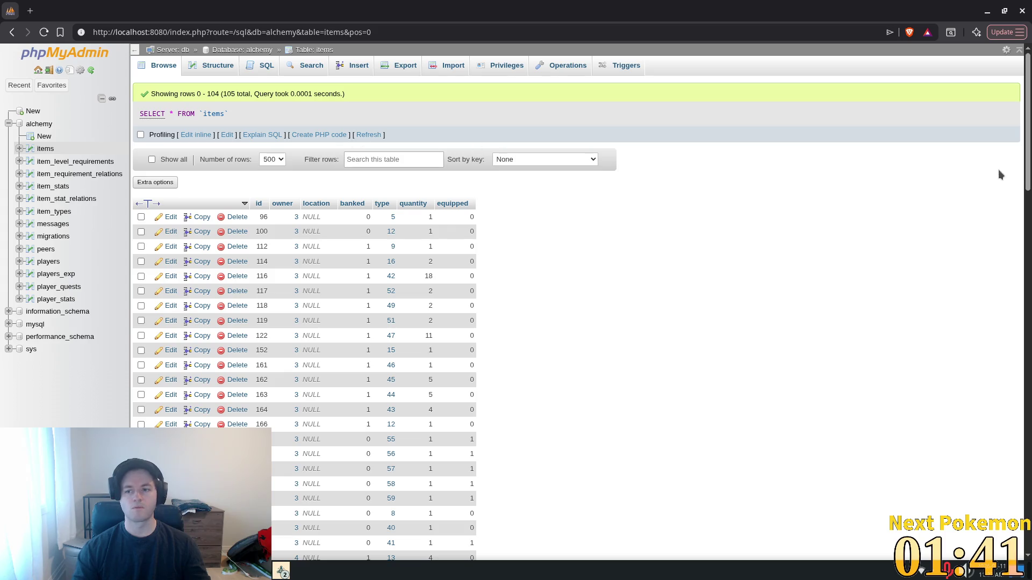
scroll(381, 422, "down", 20)
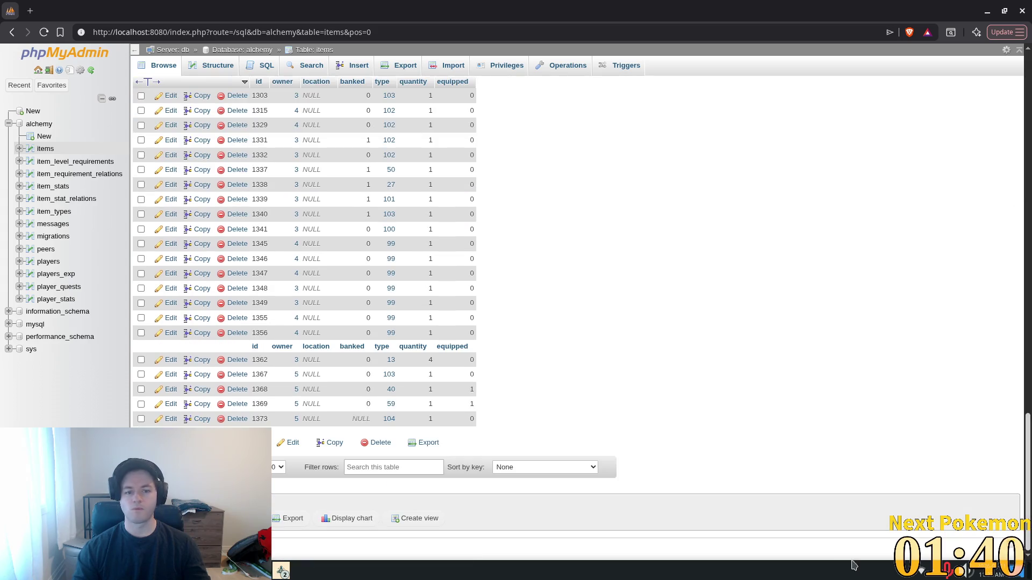
double_click(360, 419)
type("0")
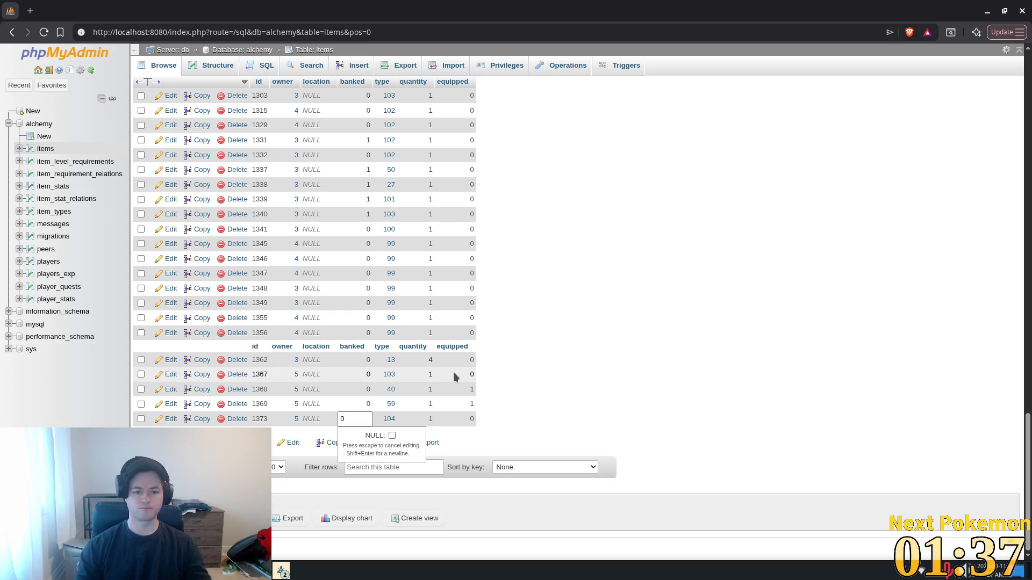
key("Return")
key("ctrl+s")
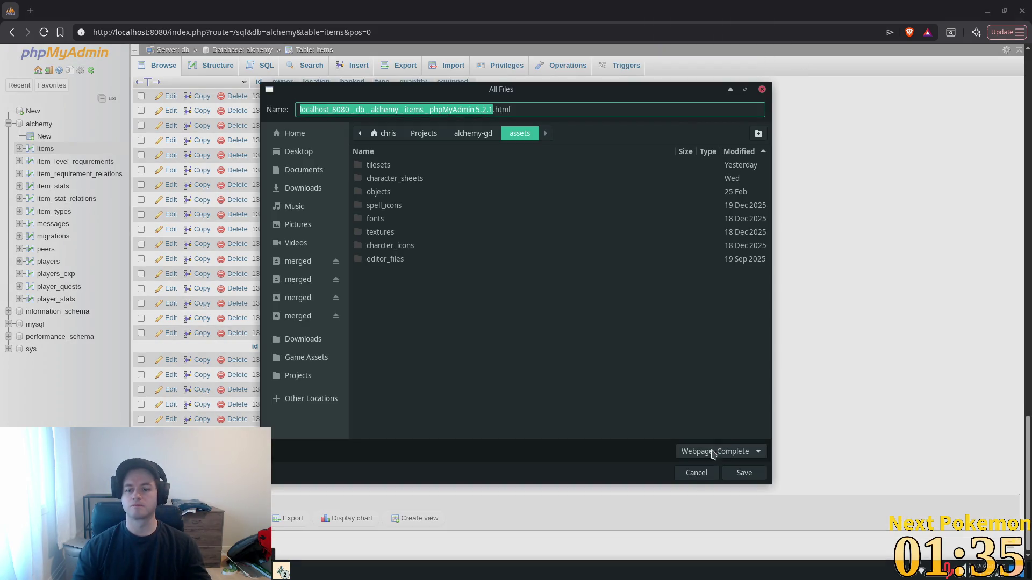
left_click(694, 473)
key("alt+Tab")
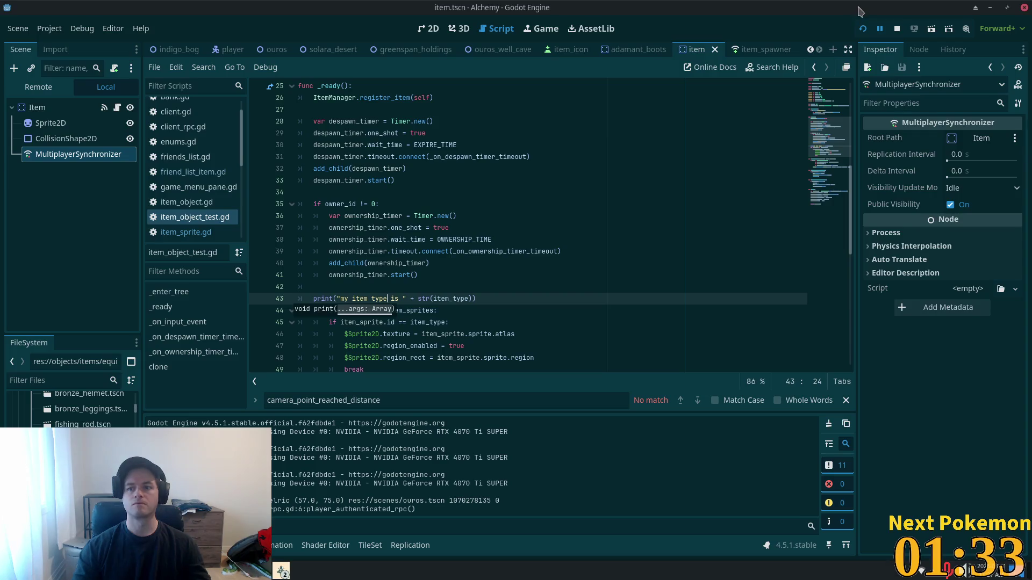
- Run the game and log in with the test account's username and password
key("F5")
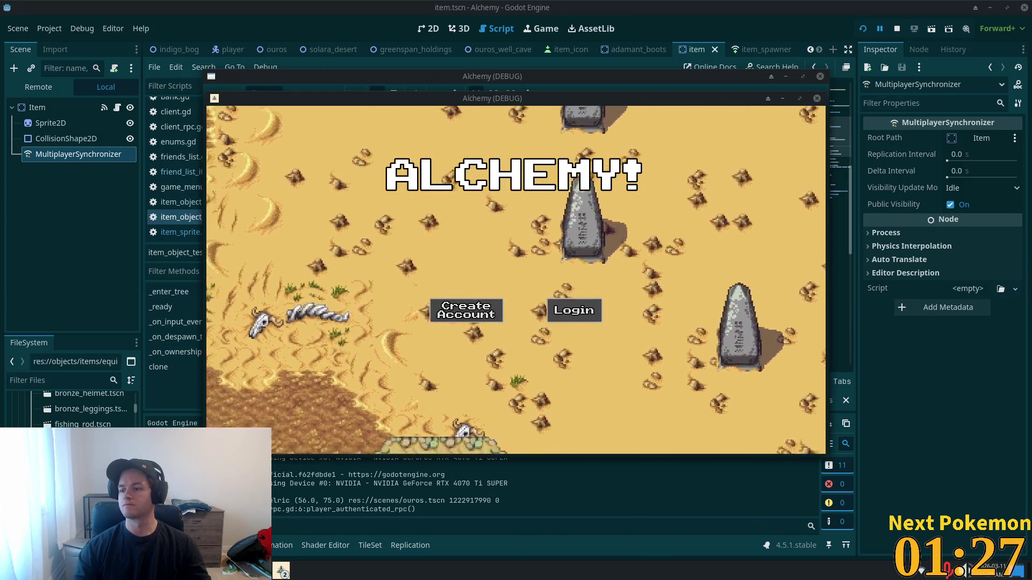
left_click(575, 310)
type("tw")
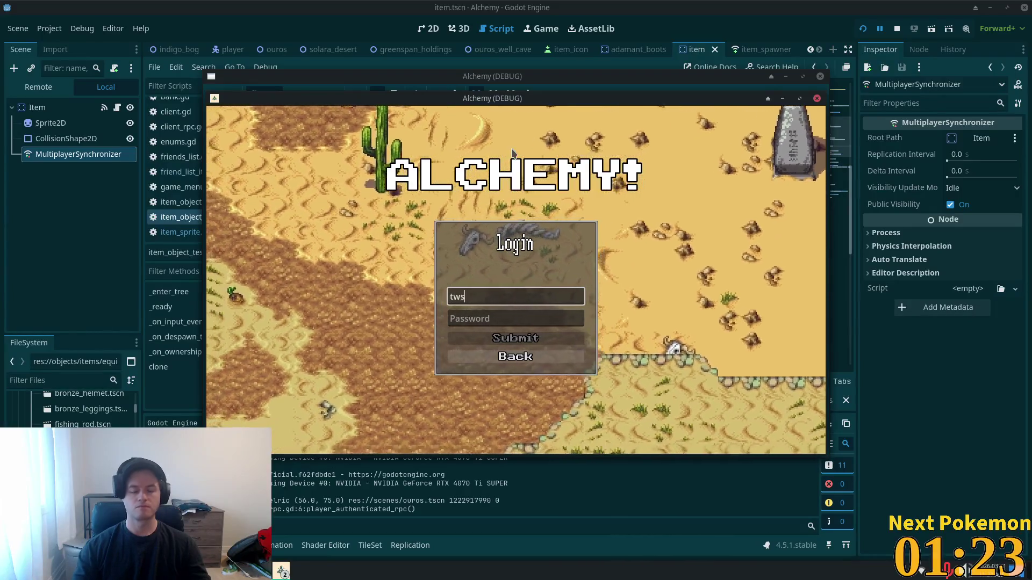
key("BackSpace")
type("est")
key("Tab")
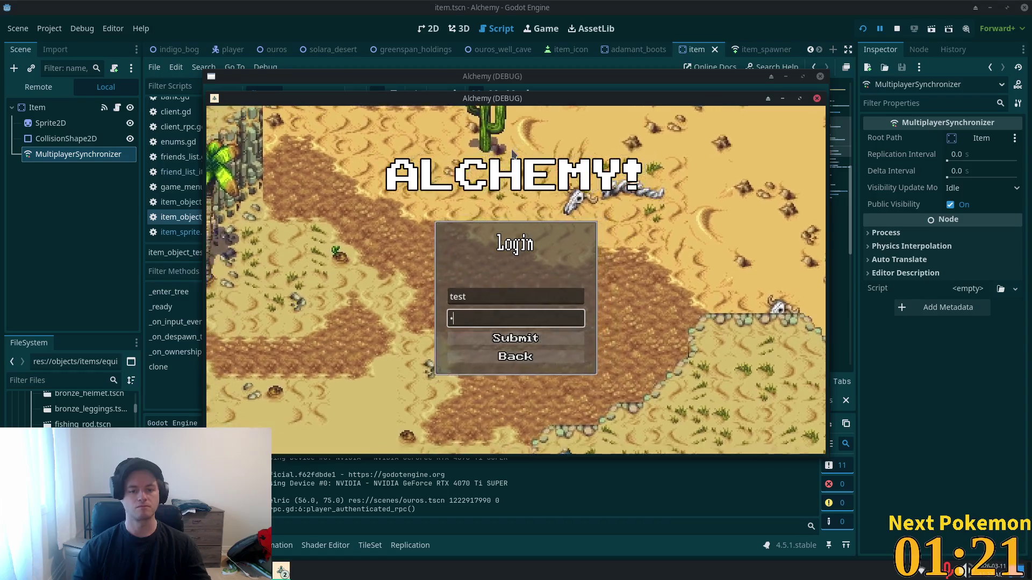
type("test")
key("Return")
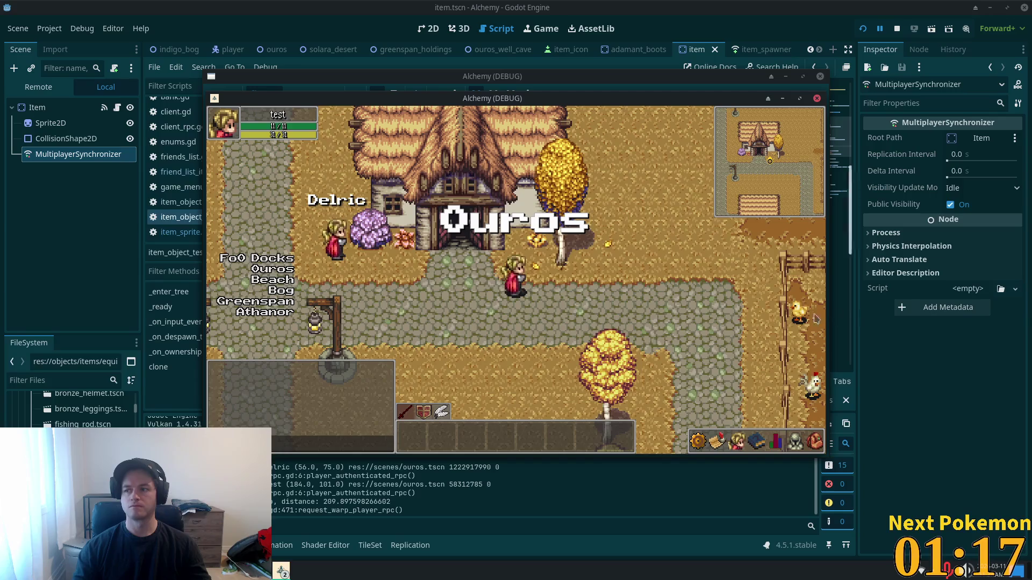
- Open the inventory, drop the second item onto the ground in Ouros, and close it
left_click(815, 441)
key("a")
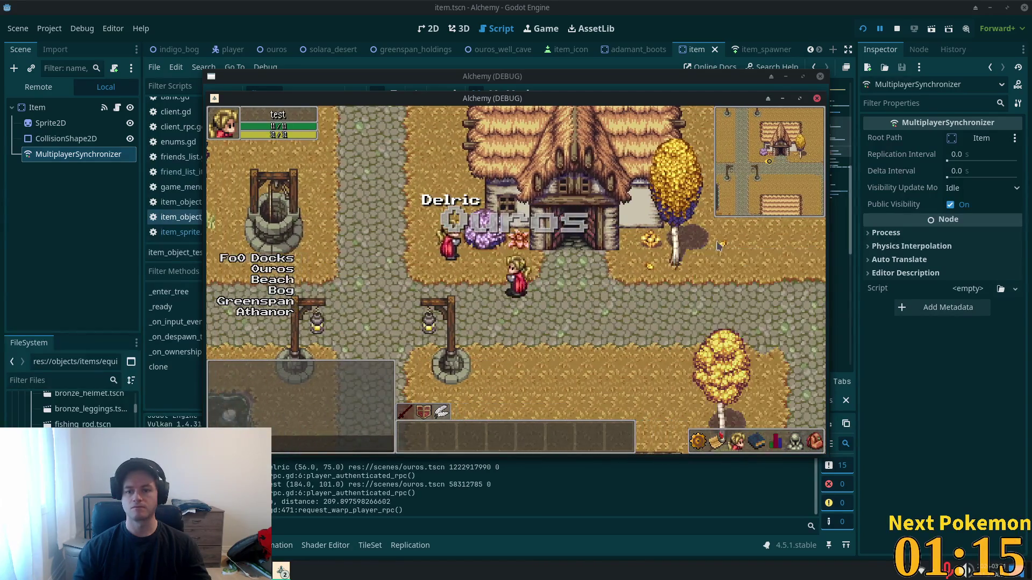
right_click(718, 266)
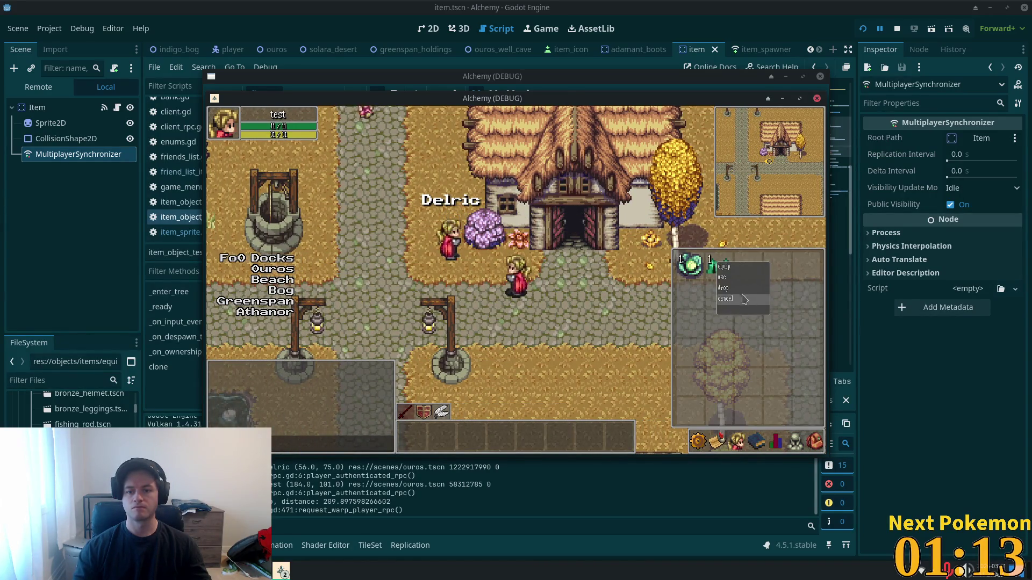
left_click(736, 291)
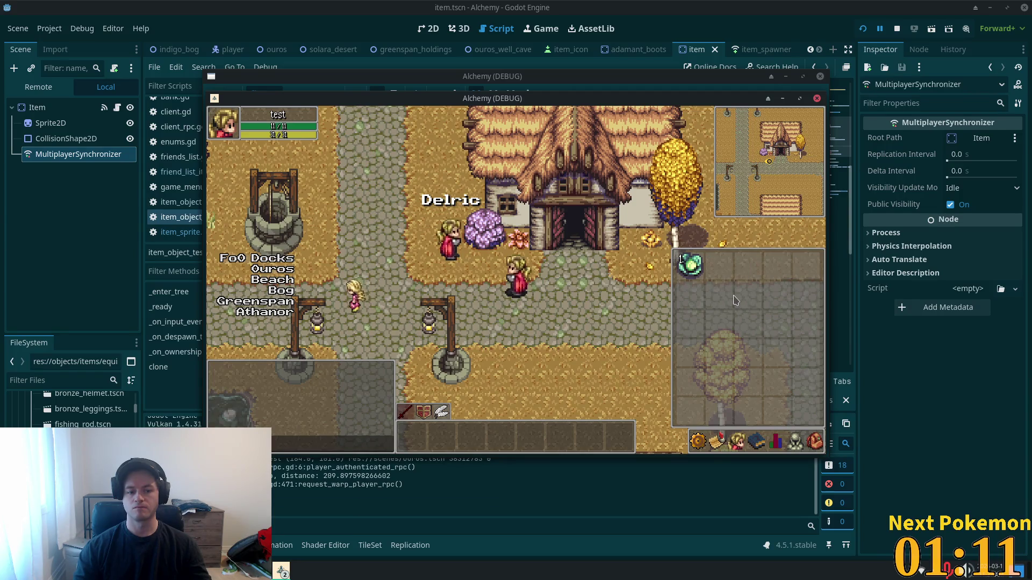
key("i")
key("d")
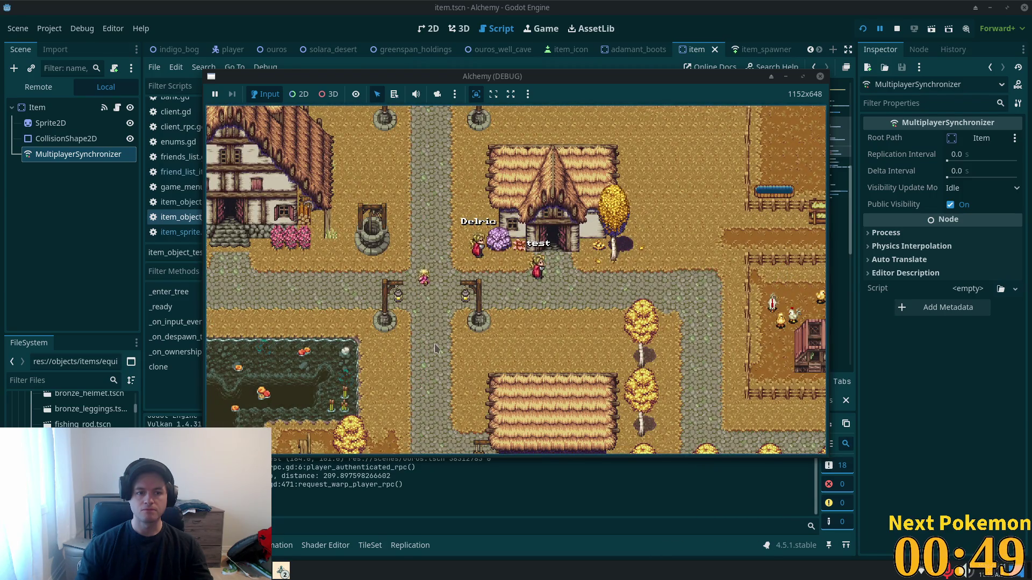
- Switch the Scene dock to Remote and select the dropped item node under Main > Ouros
left_click(49, 95)
left_click(48, 94)
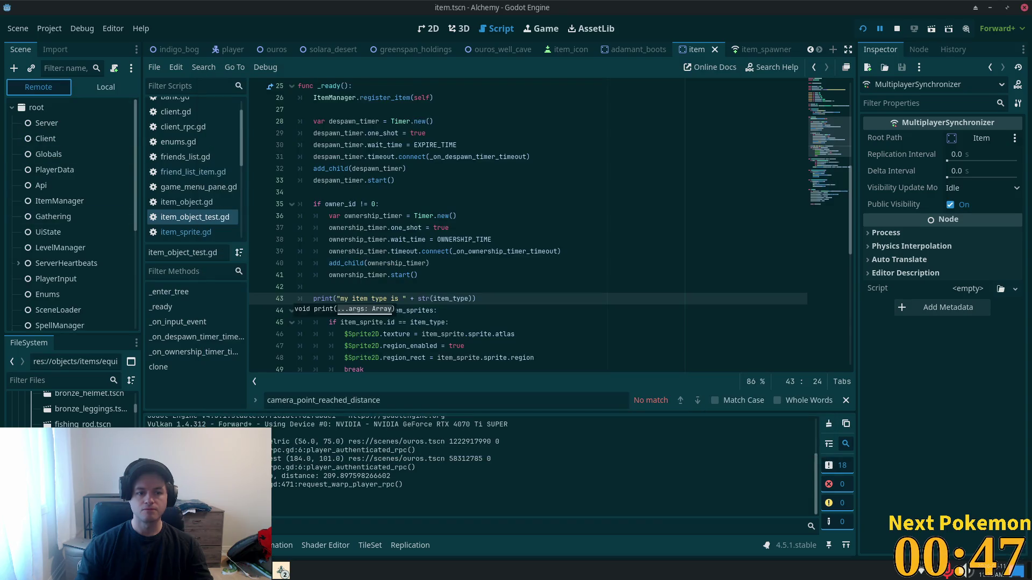
scroll(114, 315, "down", 2)
left_click(18, 321)
scroll(70, 285, "down", 2)
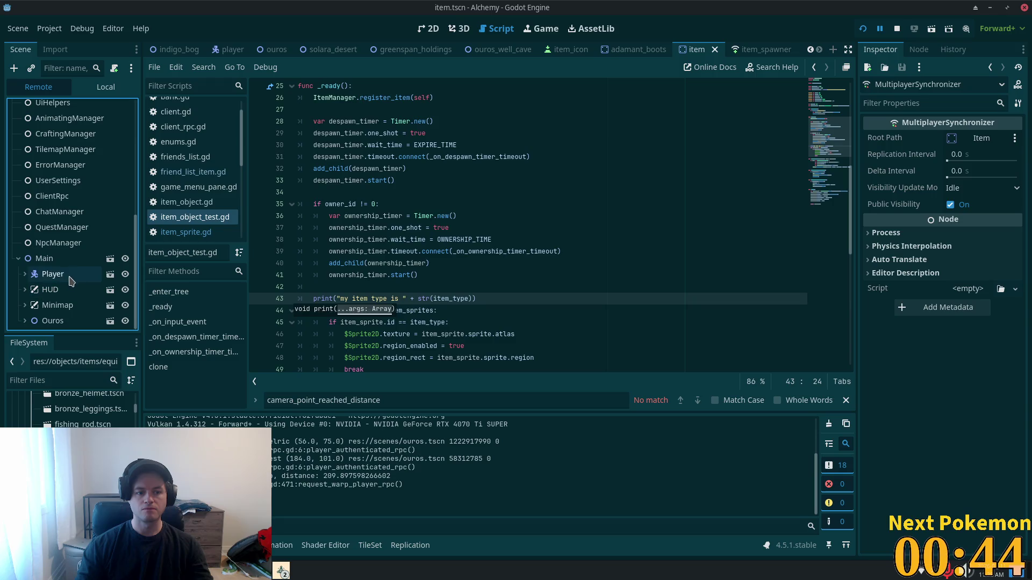
left_click(25, 321)
scroll(81, 258, "down", 5)
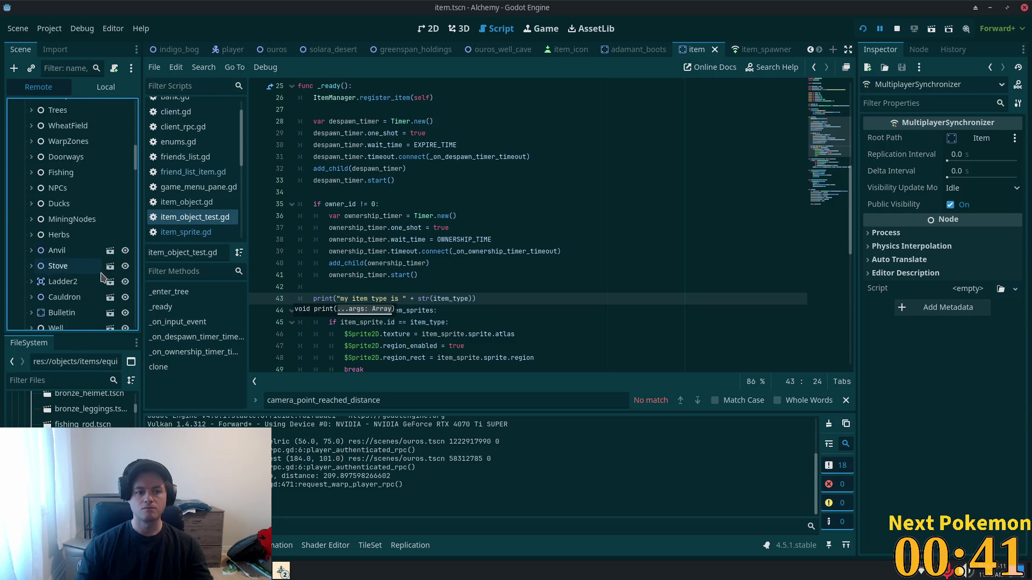
scroll(106, 278, "down", 5)
left_click_drag(137, 179, 137, 327)
left_click(72, 321)
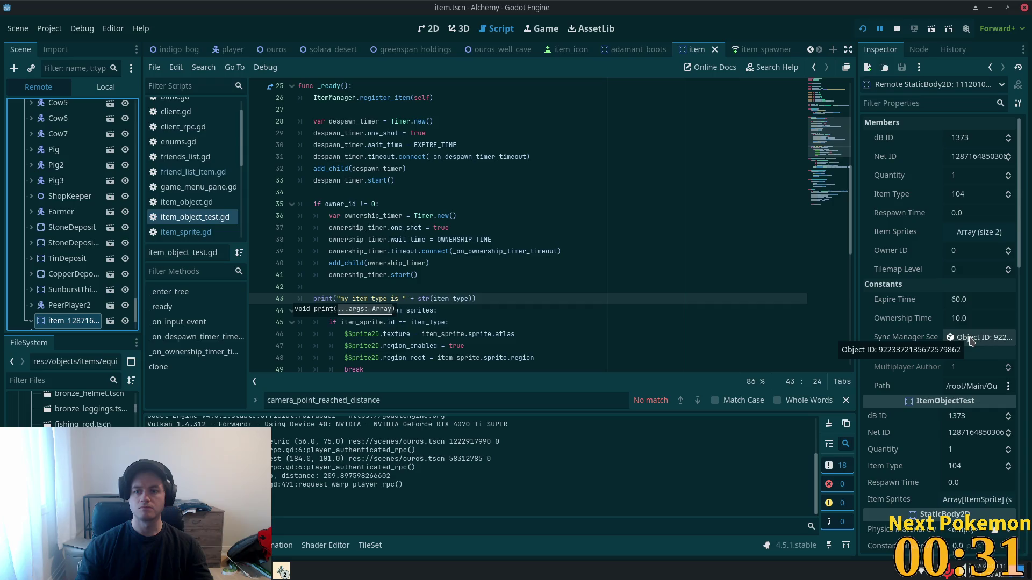
- Review the dropped item's Inspector properties, including item type 104 and its sprite array
left_click(976, 237)
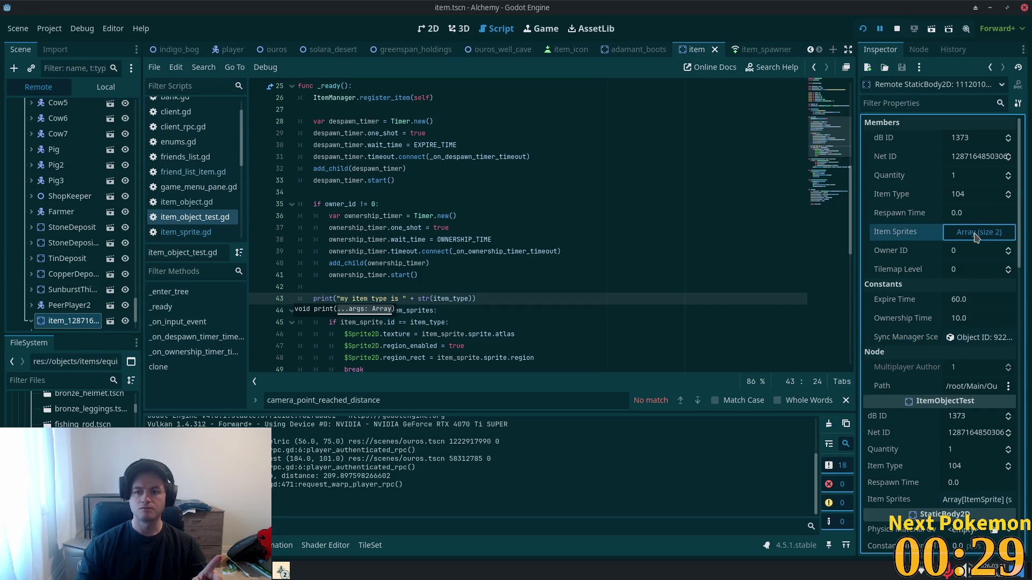
left_click(974, 236)
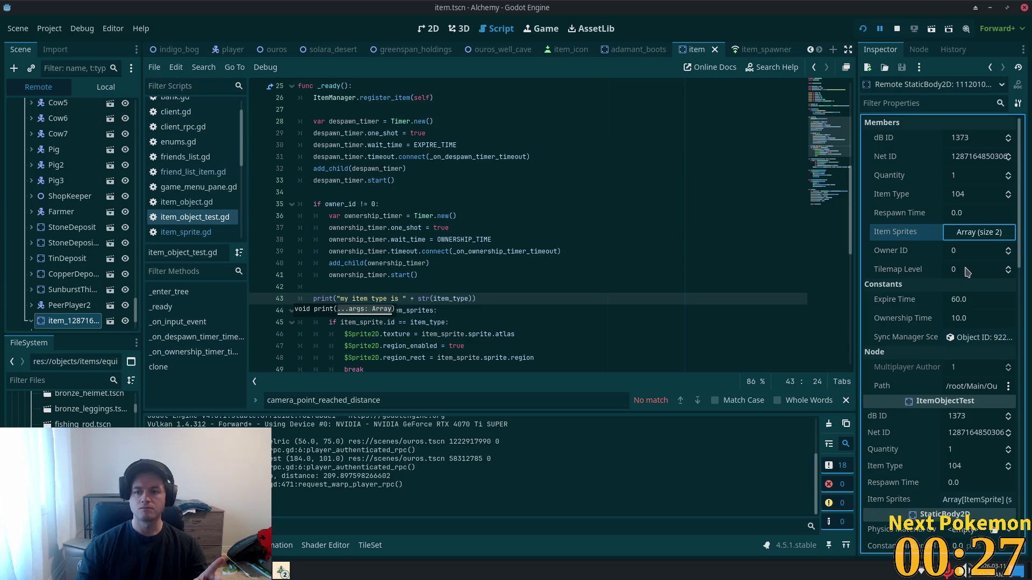
scroll(961, 299, "down", 3)
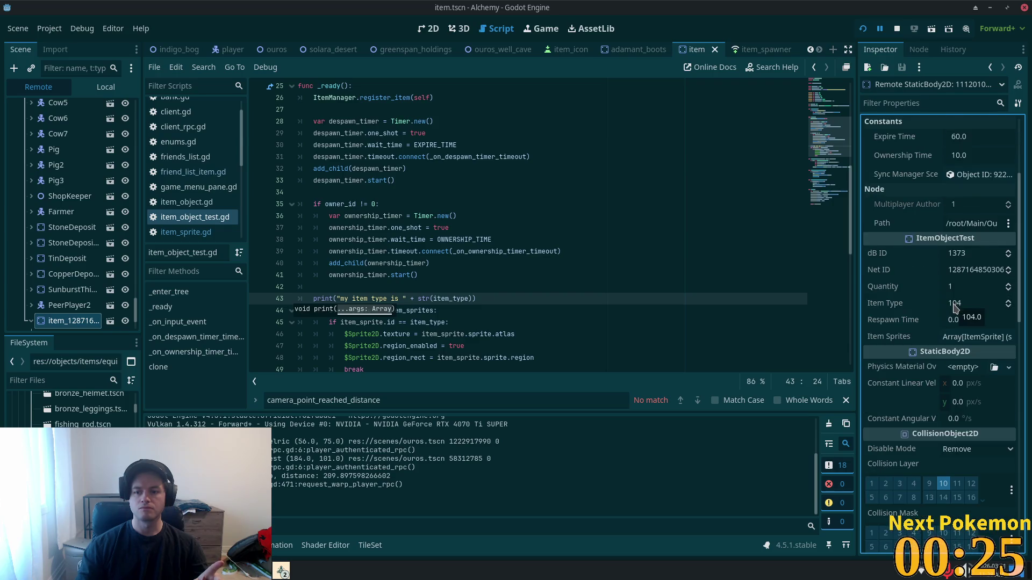
scroll(955, 306, "down", 4)
scroll(954, 311, "down", 3)
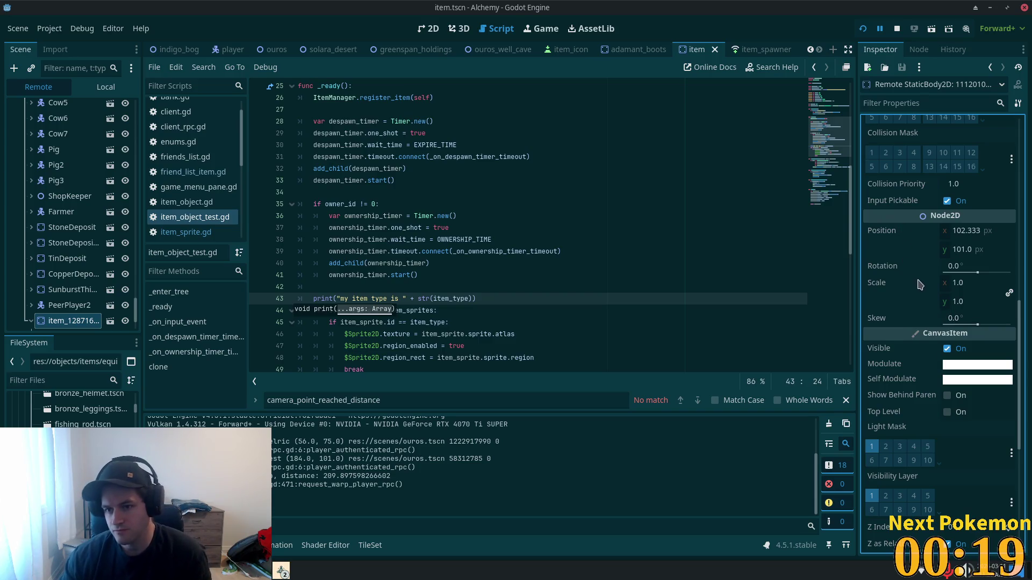
scroll(919, 279, "up", 6)
scroll(926, 277, "up", 1)
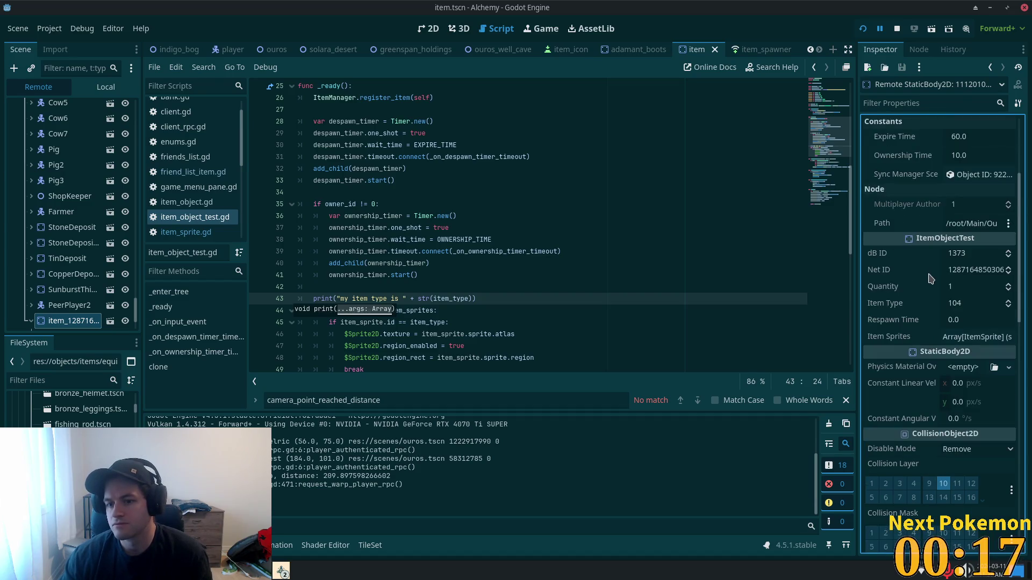
scroll(933, 290, "up", 2)
scroll(970, 290, "up", 1)
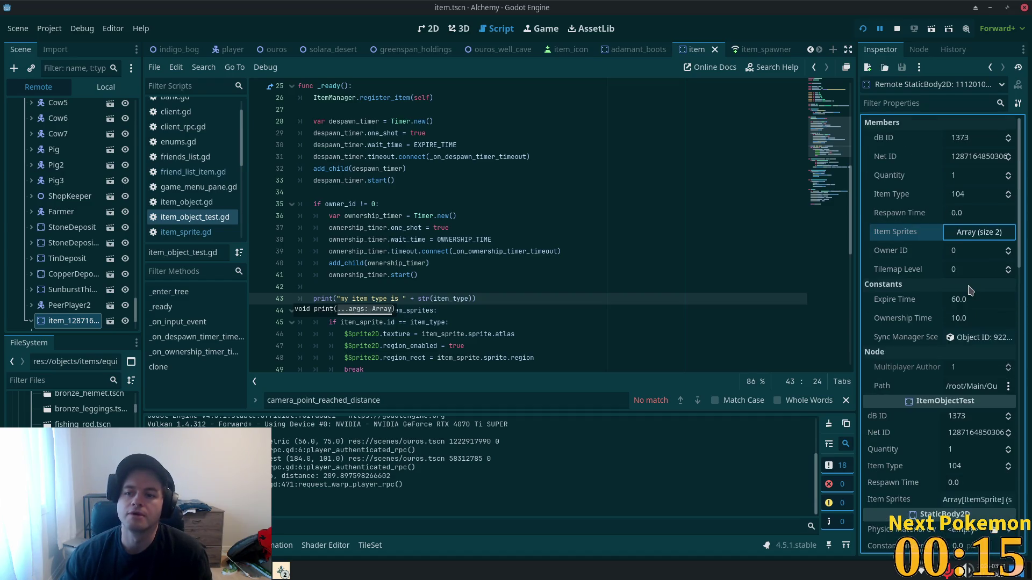
scroll(926, 317, "down", 2)
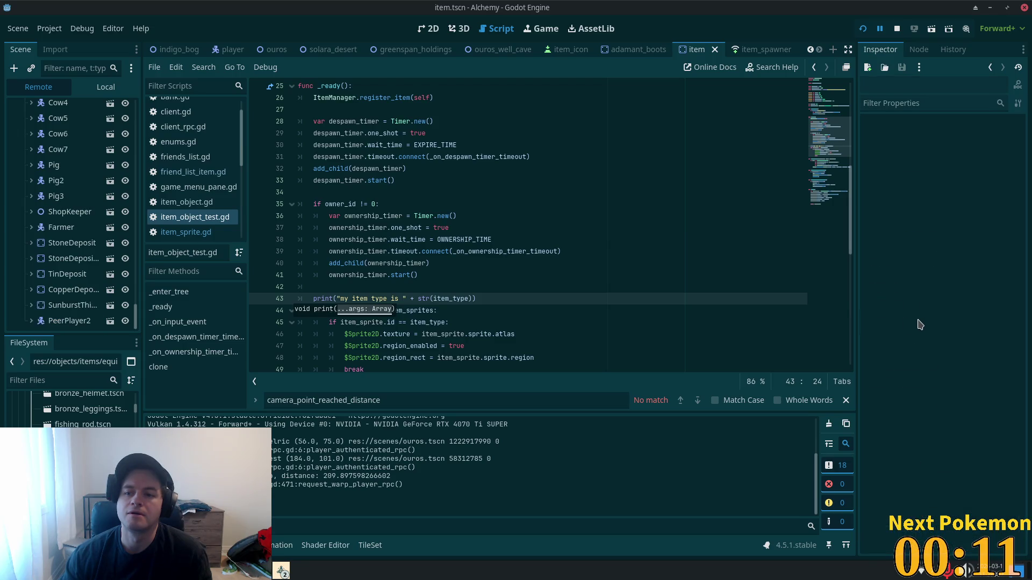
mouse_move(426, 299)
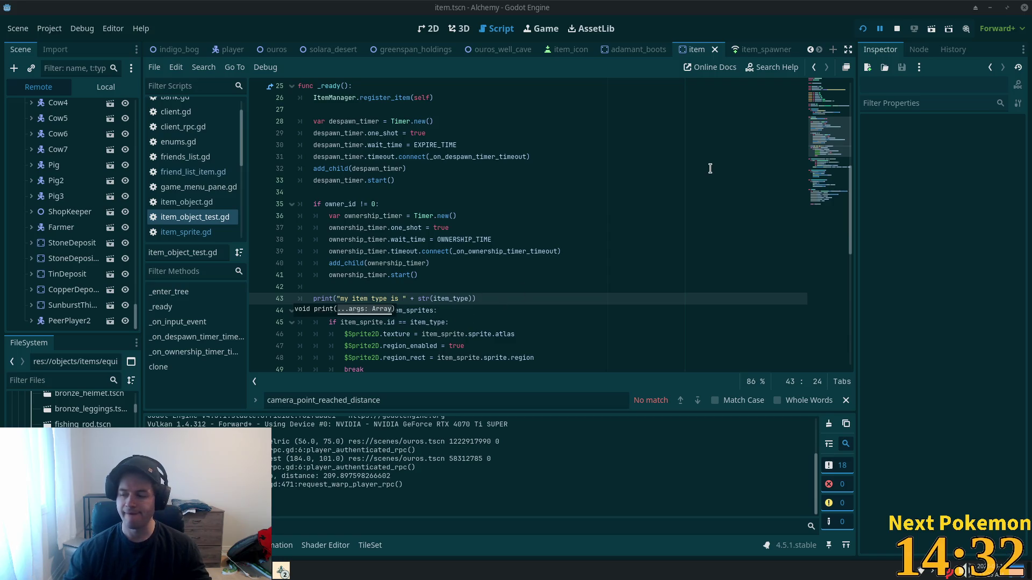
left_click(537, 111)
left_click(422, 287)
scroll(458, 290, "down", 2)
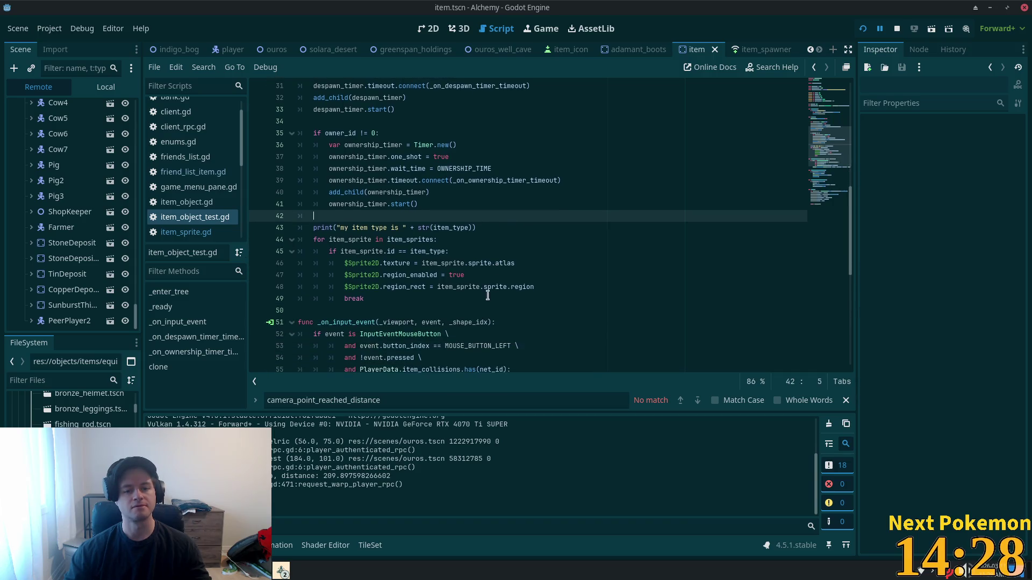
key("alt+Tab")
- Highlight the Sprite2D and item_type occurrences in the sprite-matching loop
scroll(462, 301, "down", 1)
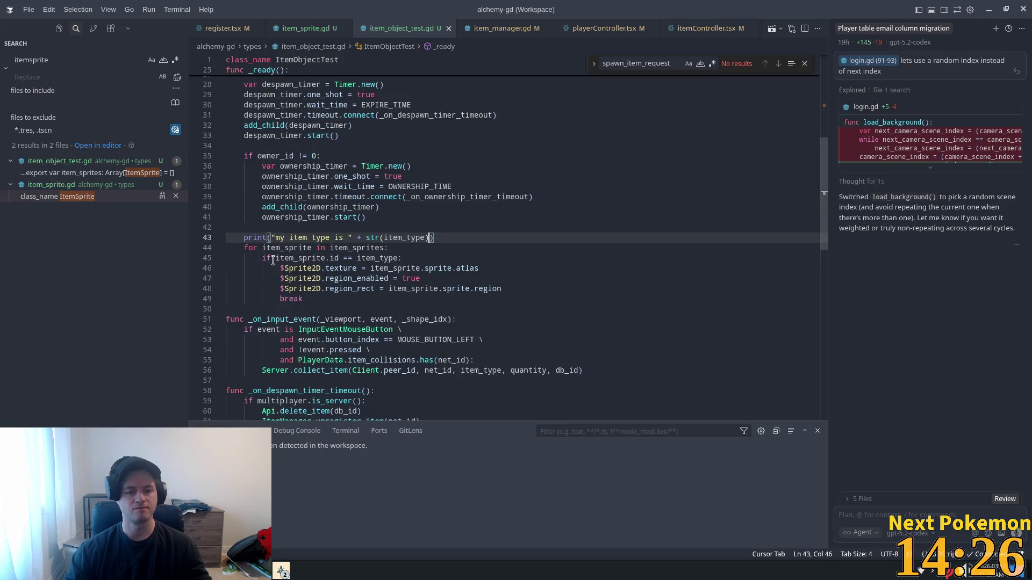
left_click(279, 259)
double_click(312, 268)
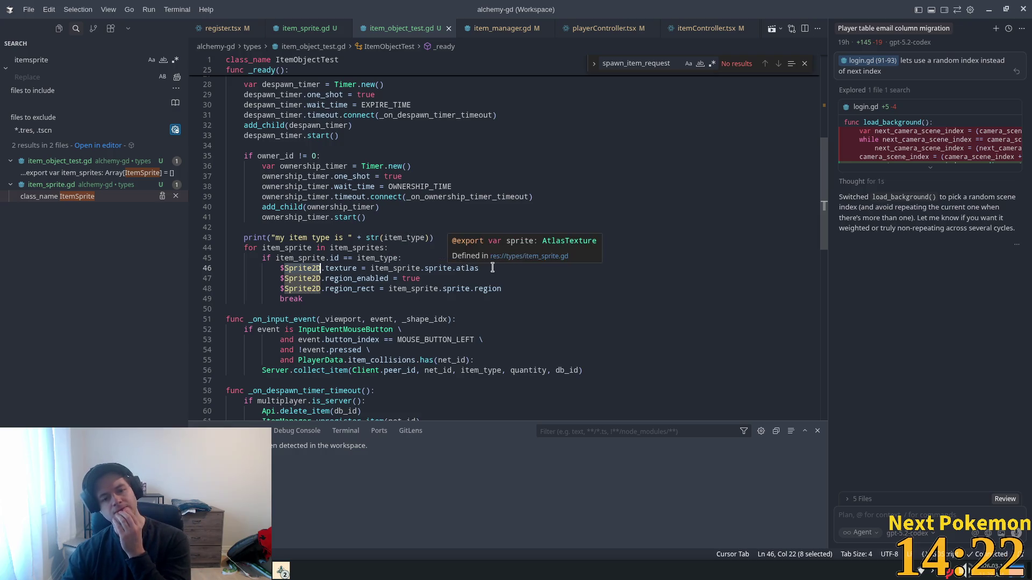
key("Down")
key("End")
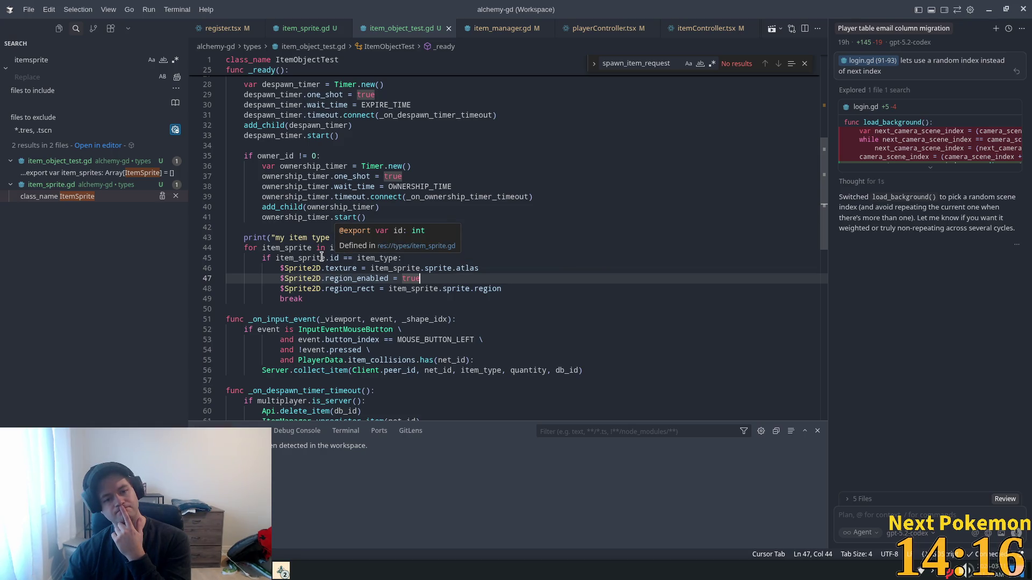
double_click(369, 259)
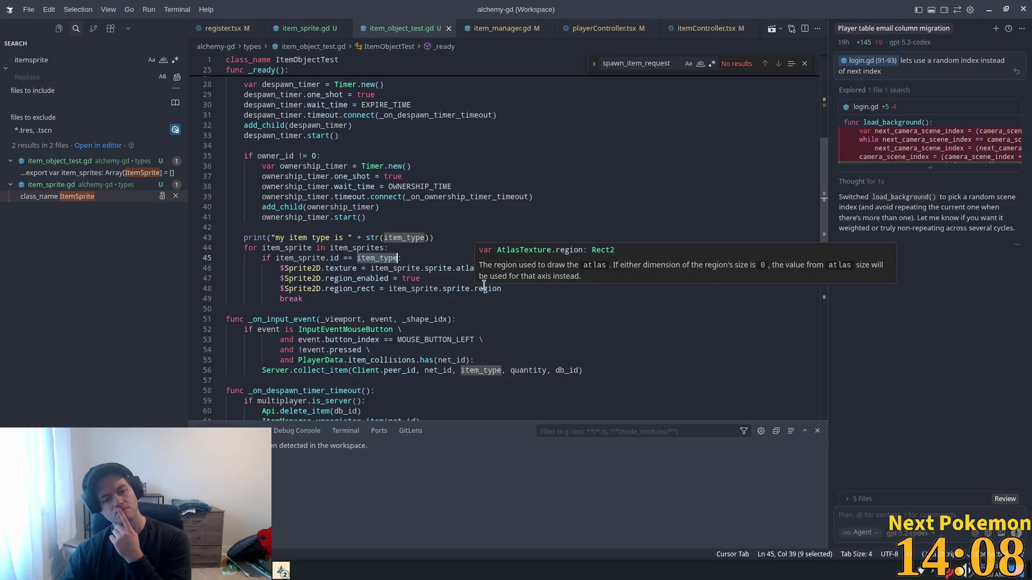
- Add lines 46–48 to the Cursor chat and start a question about the AtlasTexture
left_click_drag(537, 288, 284, 268)
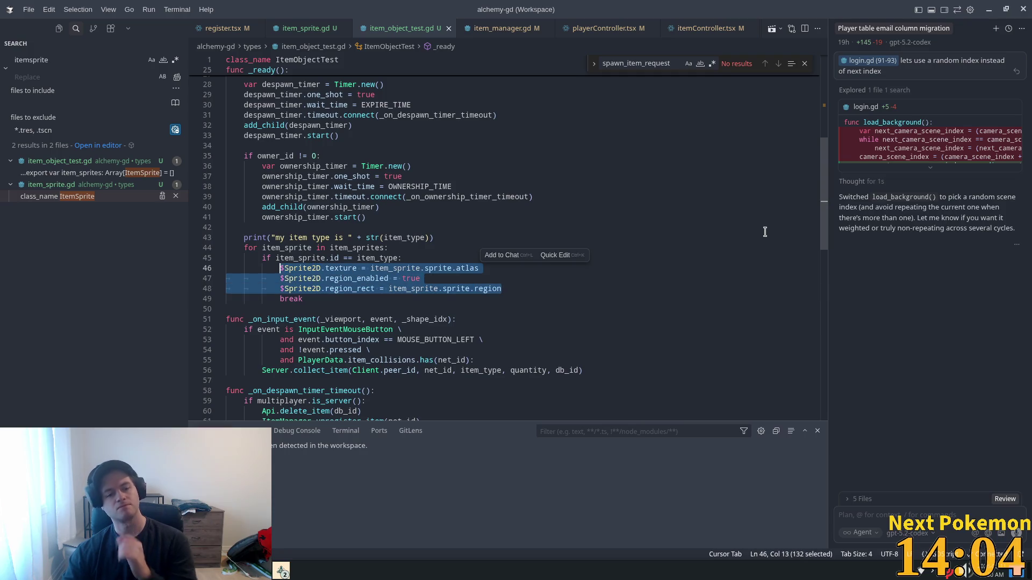
key("ctrl+l")
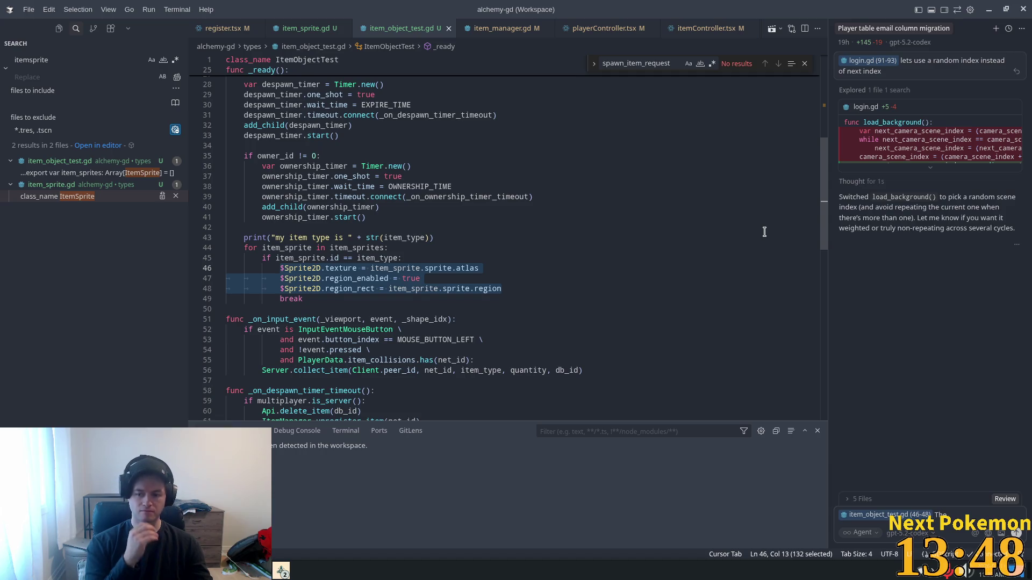
type("he atlasTexture")
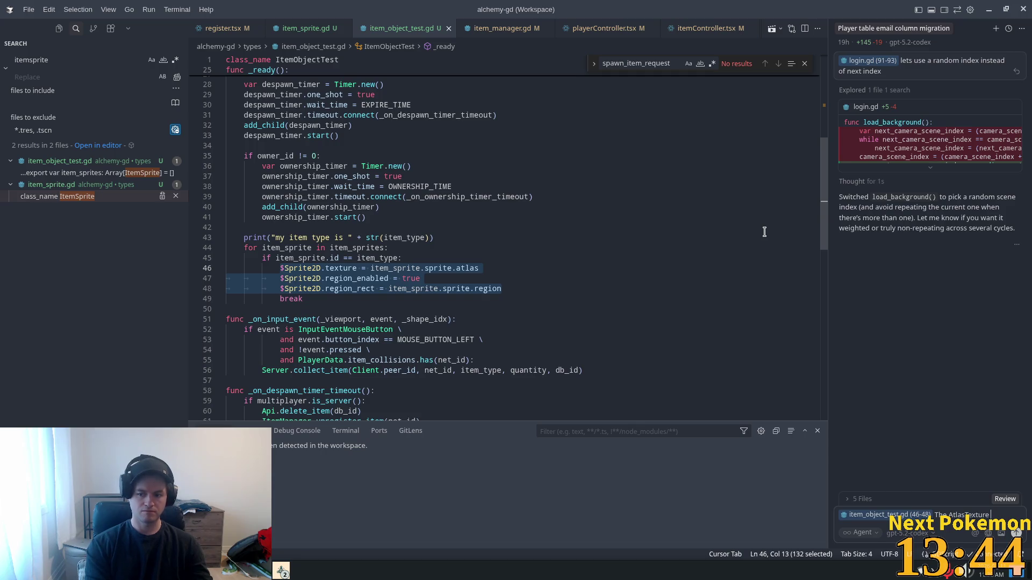
type(" is")
type("'t ren")
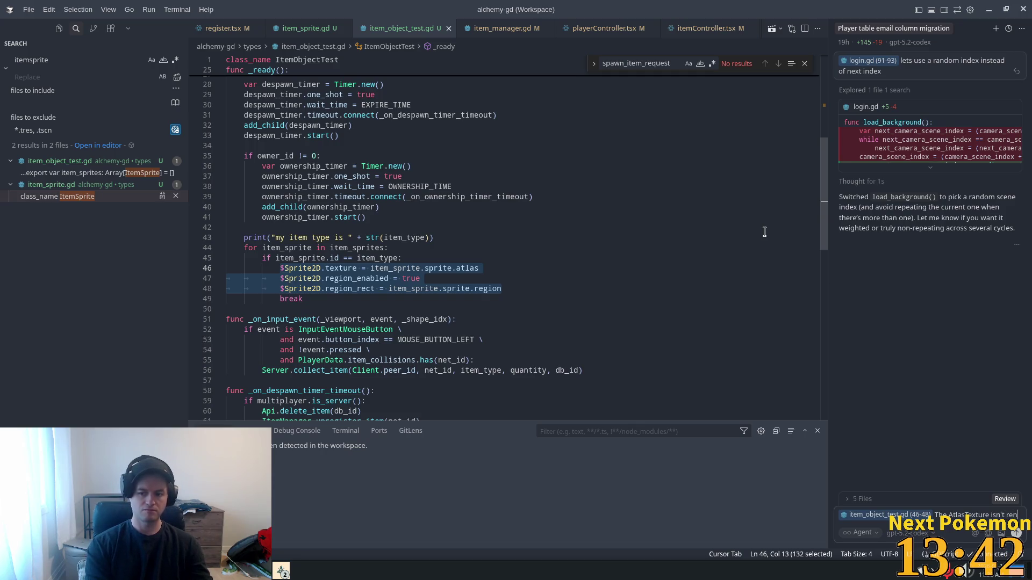
type("dering in ga")
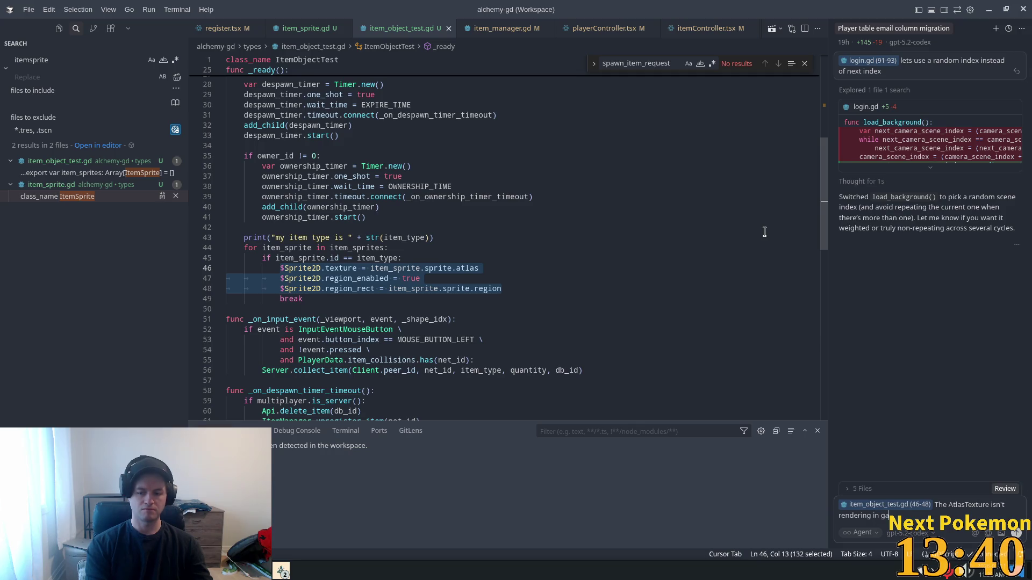
type(" me.")
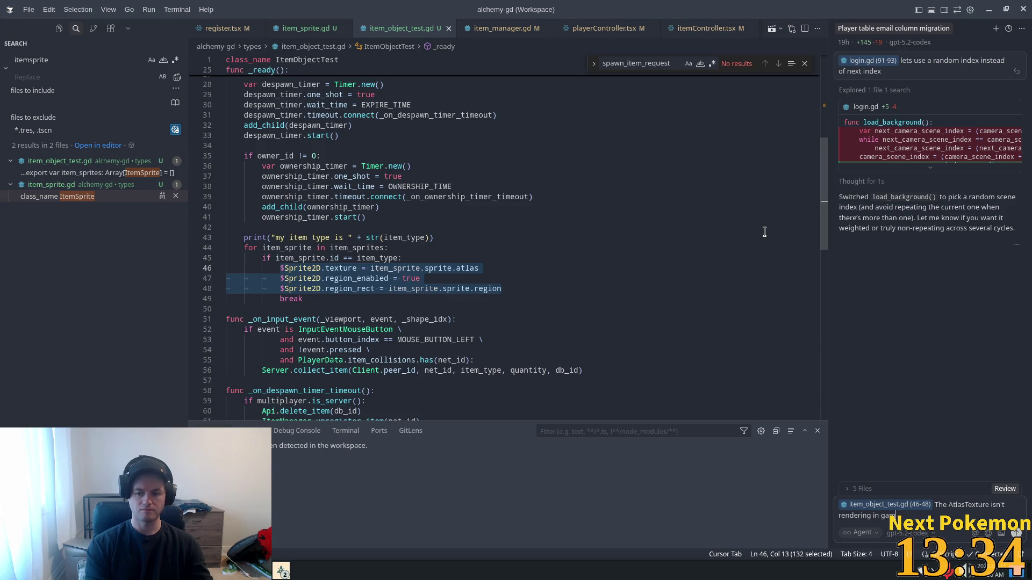
- Finish the question asking why the AtlasTexture isn't applied to the Sprite2D at runtime, and send it
key("BackSpace")
key("BackSpace")
key("BackSpace")
key("BackSpace")
key("BackSpace")
key("BackSpace")
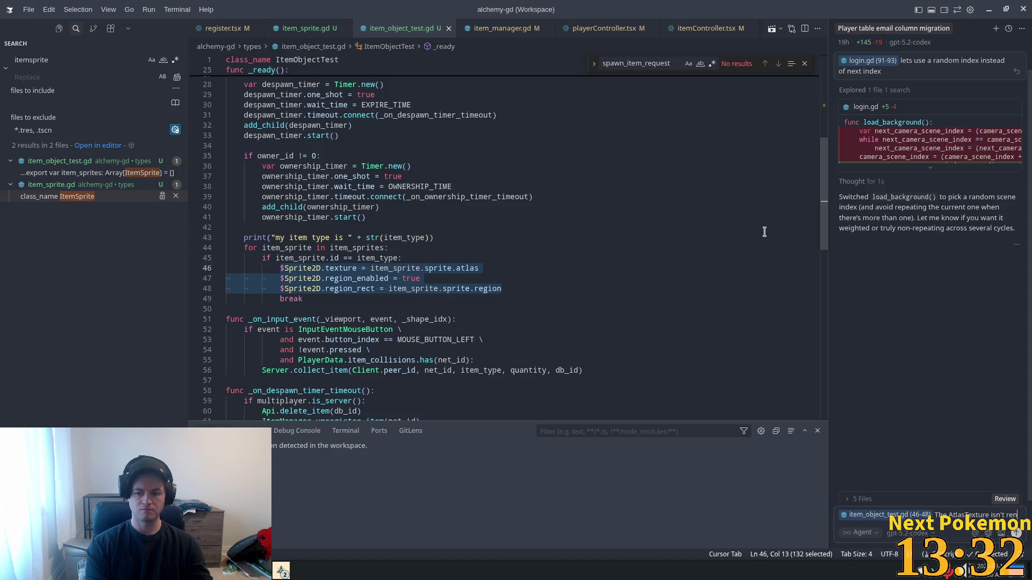
type("being properly ap")
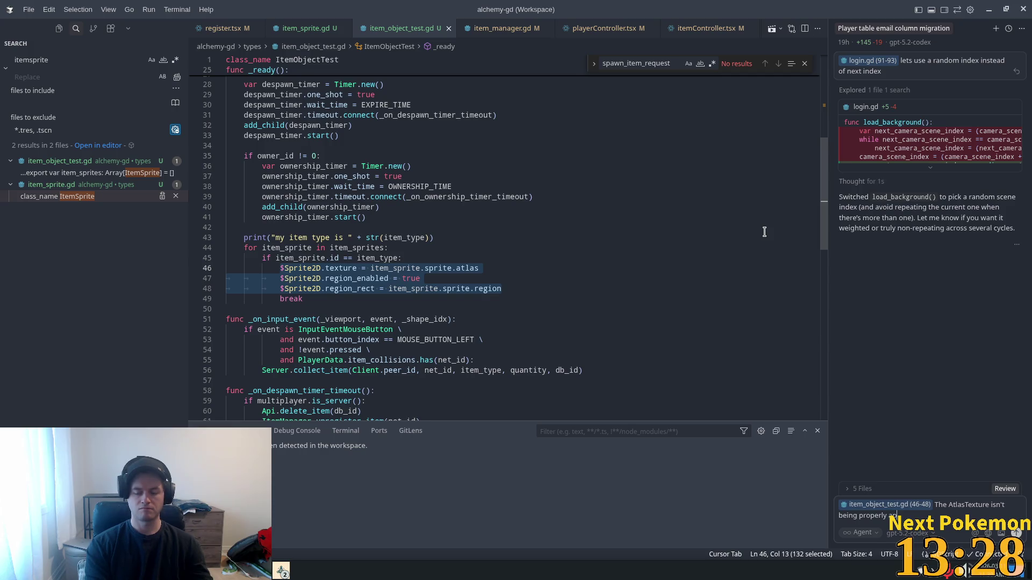
type("lied to the")
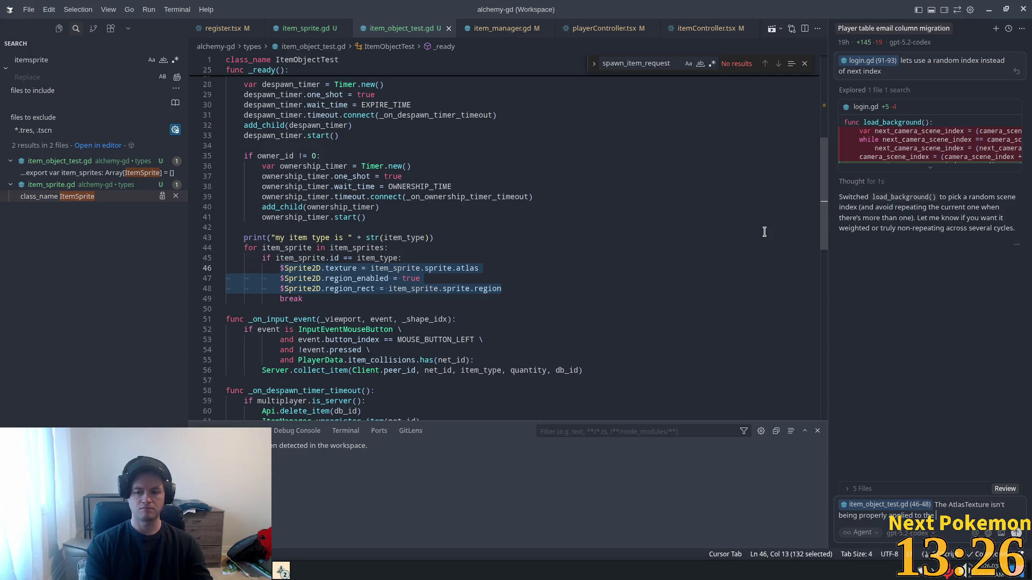
type("rite")
type("D and rende")
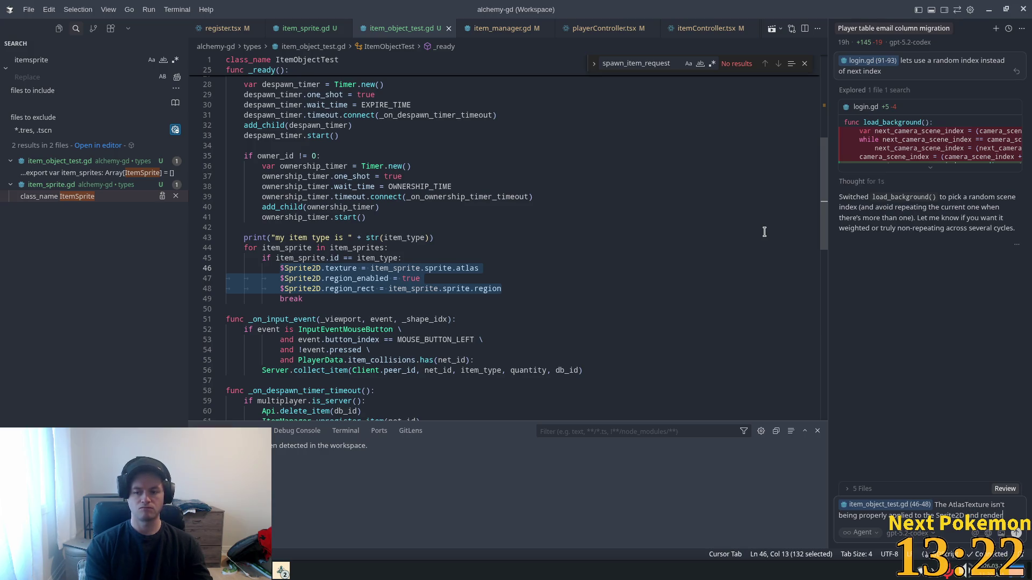
type(" run ti")
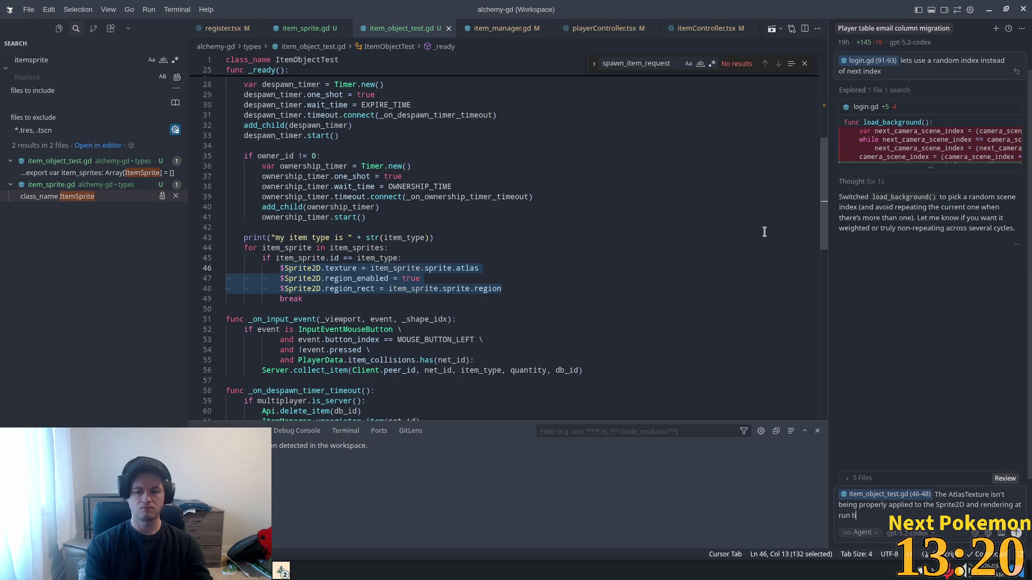
type("me")
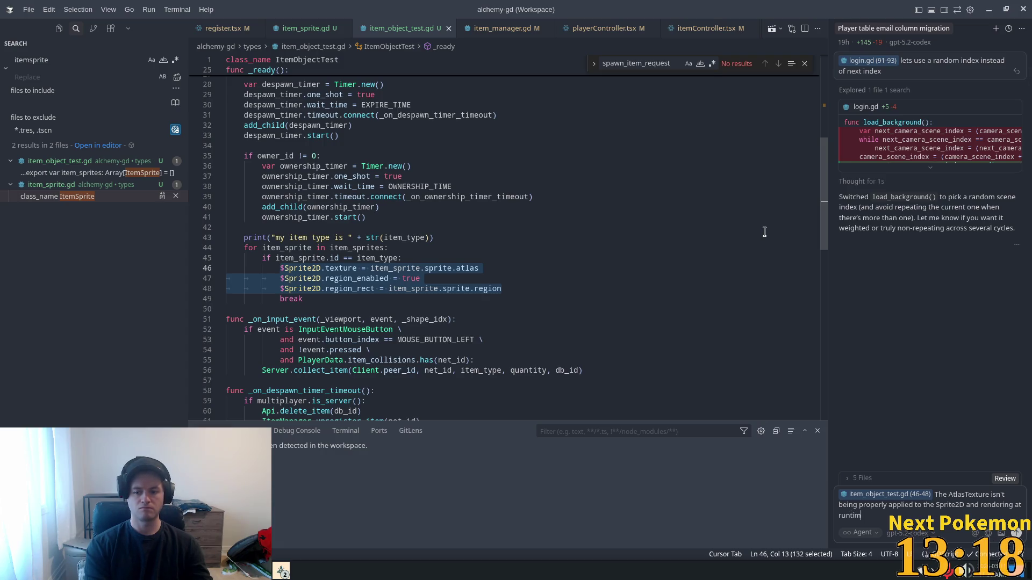
type("e ")
type(" Can you")
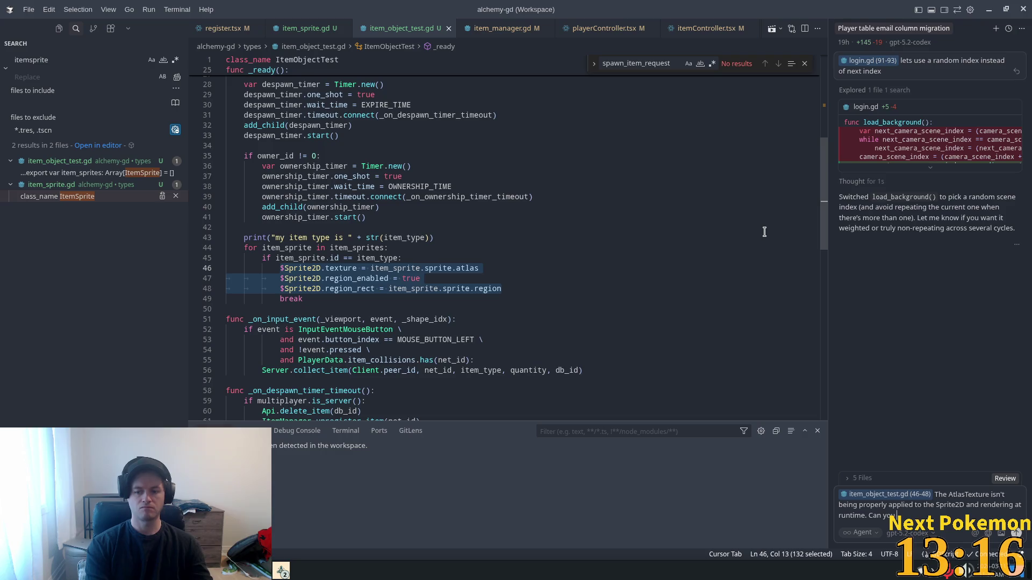
type("hy")
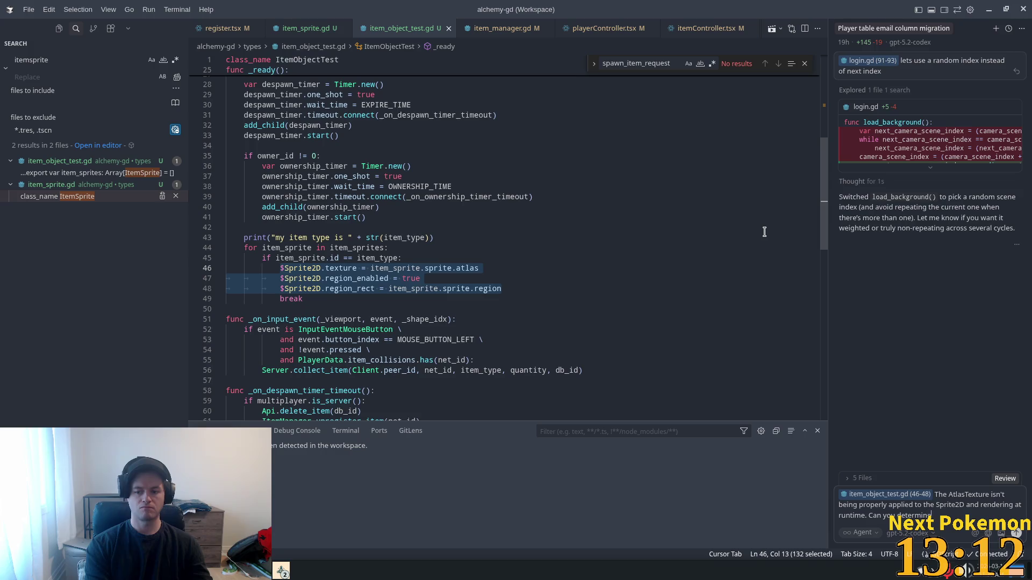
type(" wh")
key("Return")
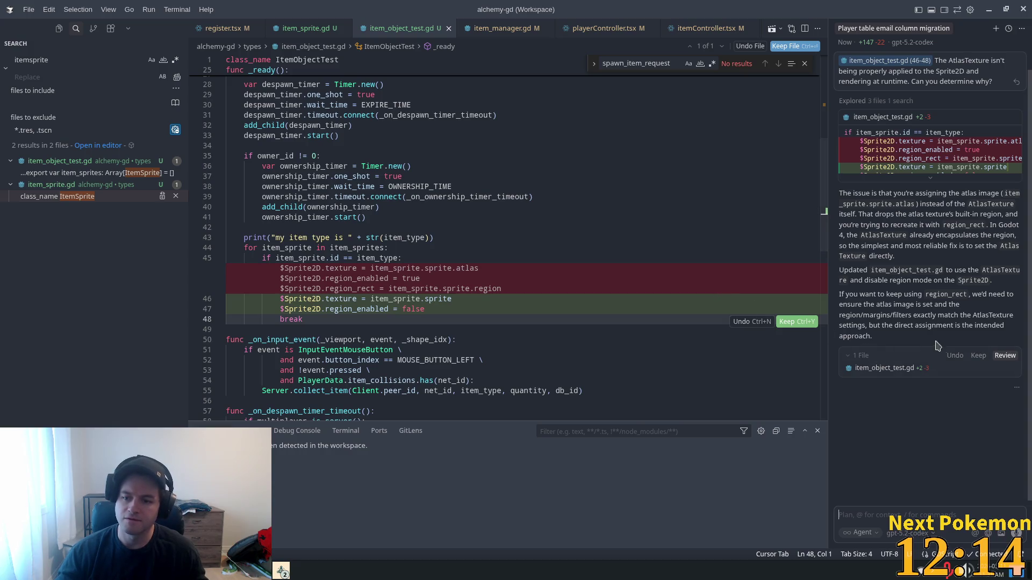
- Keep the agent's edit assigning the AtlasTexture directly, then run the project in Godot
left_click(979, 355)
left_click(431, 277)
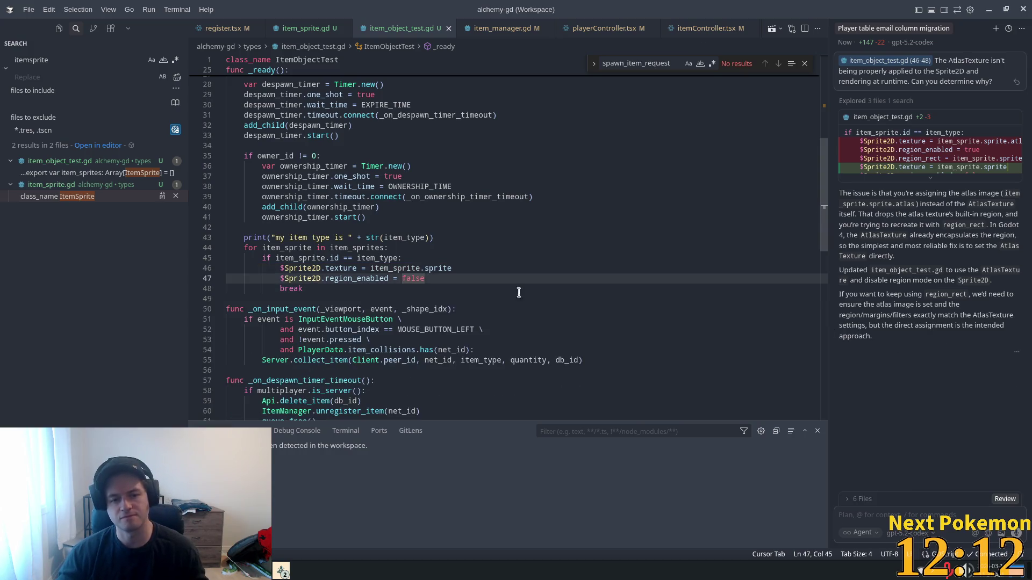
key("alt+Tab")
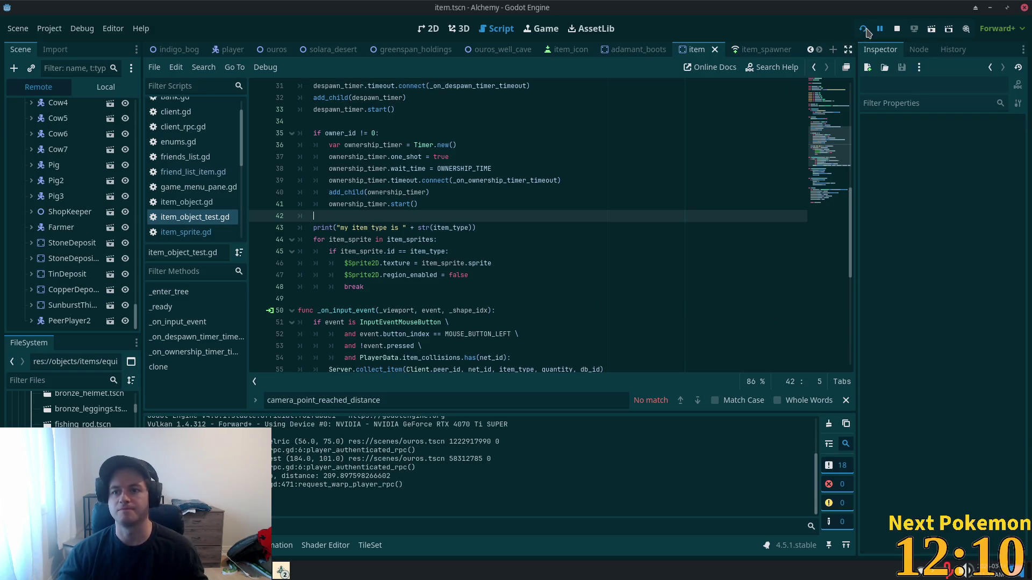
left_click(864, 30)
- Bring the phpMyAdmin browser window to the front
key("alt+Tab")
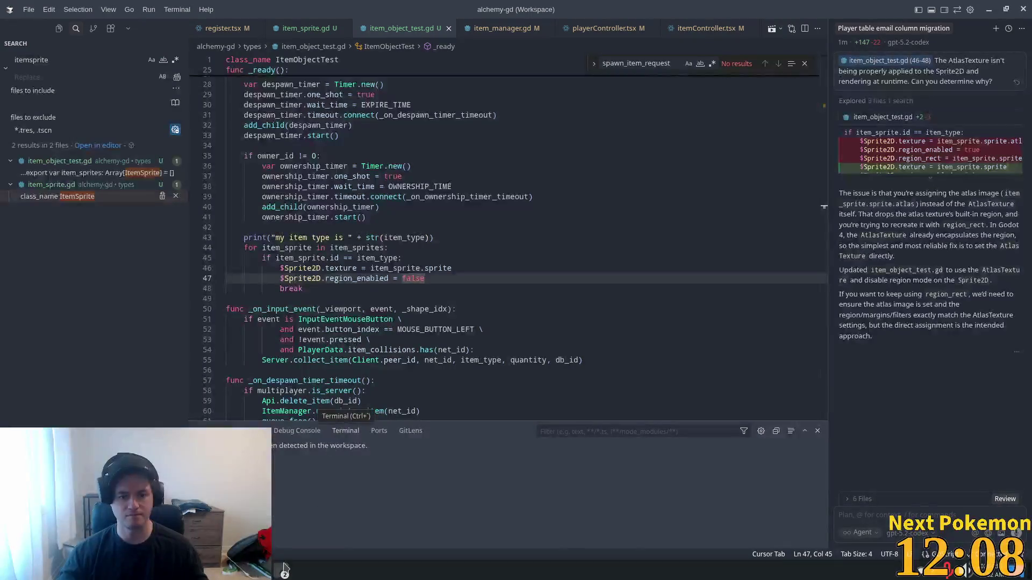
mouse_move(284, 568)
left_click(317, 527)
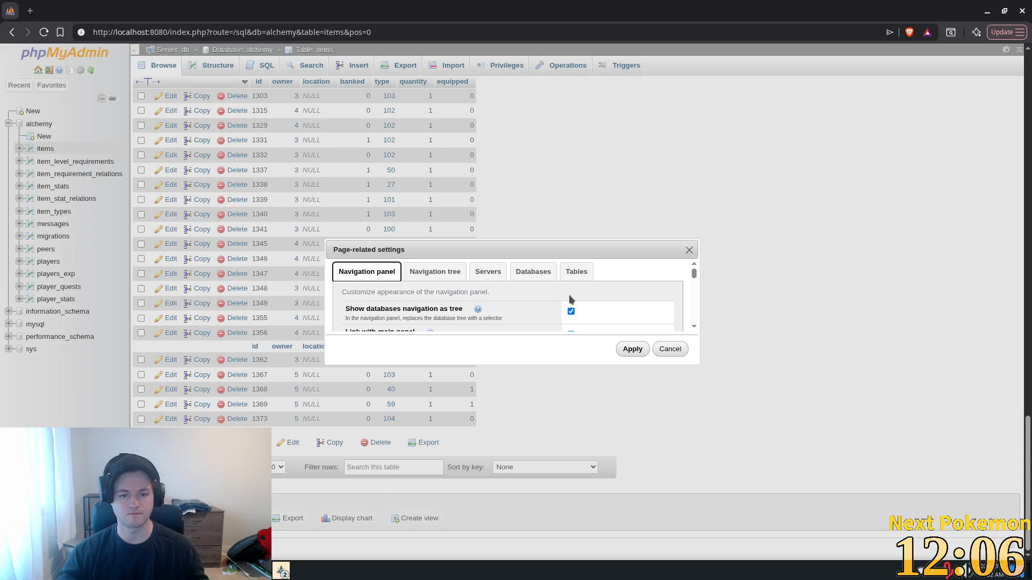
- Start a new items row with owner player 3 and banked 0
left_click(665, 352)
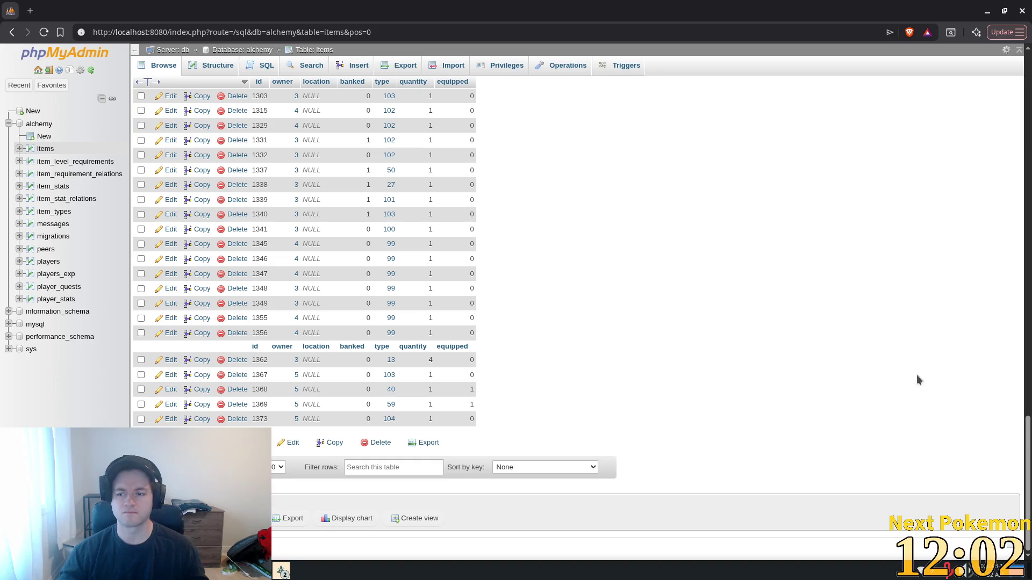
left_click(348, 65)
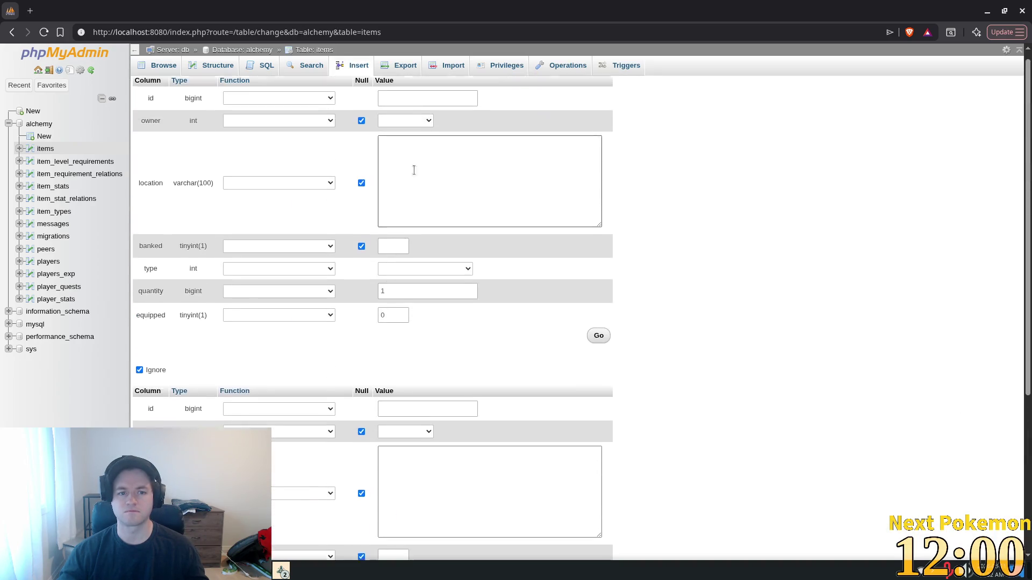
left_click(410, 131)
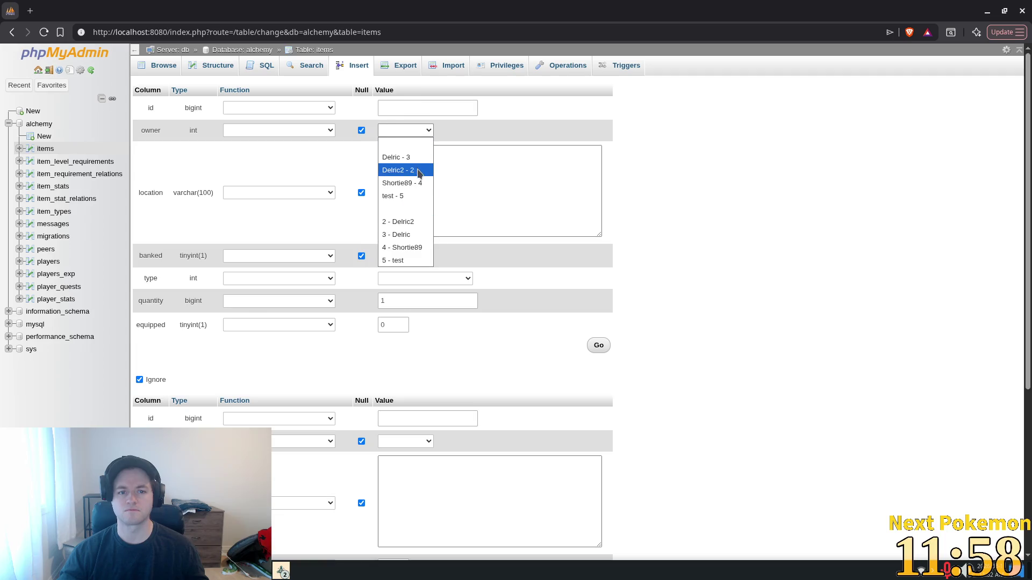
left_click(412, 157)
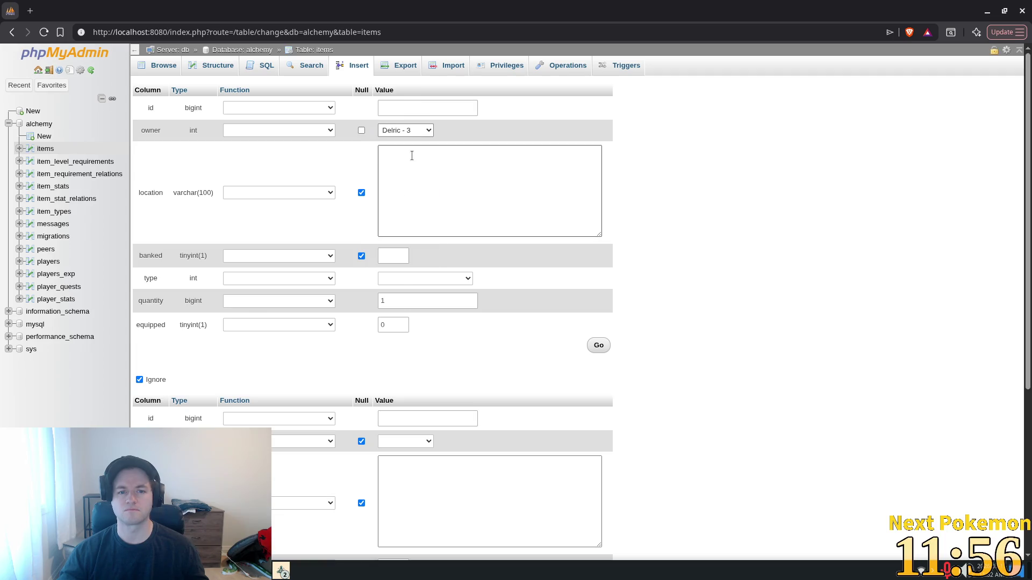
left_click(447, 174)
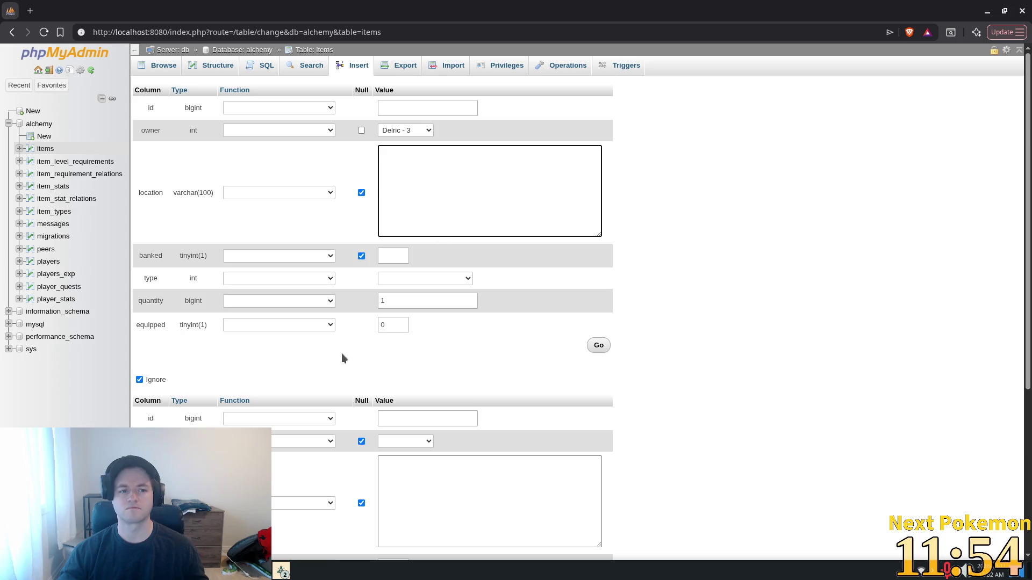
key("Tab")
type("0")
key("Tab")
key("Tab")
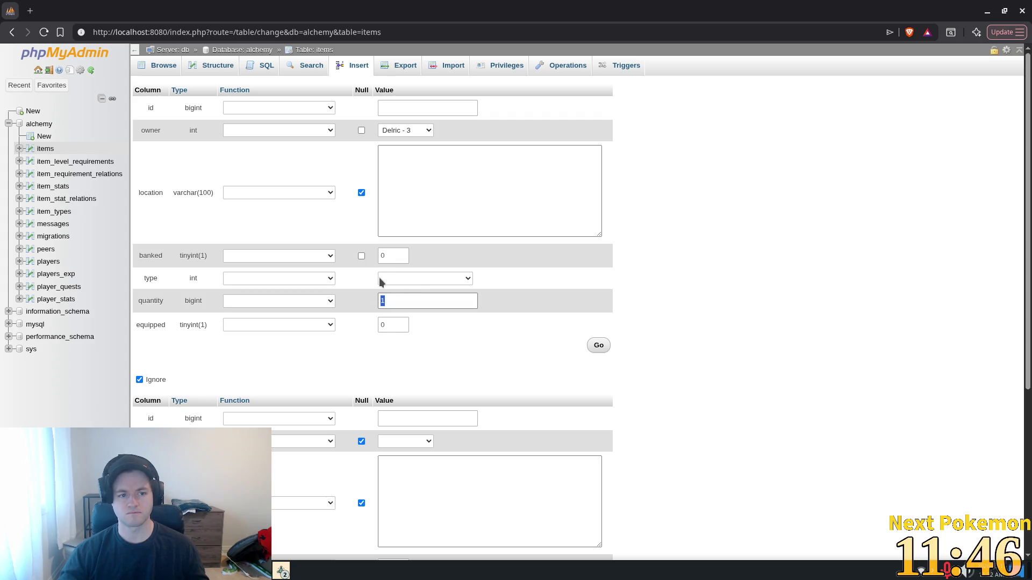
- Set the item type to 104 - Cloth Shirt and insert the row
left_click(391, 280)
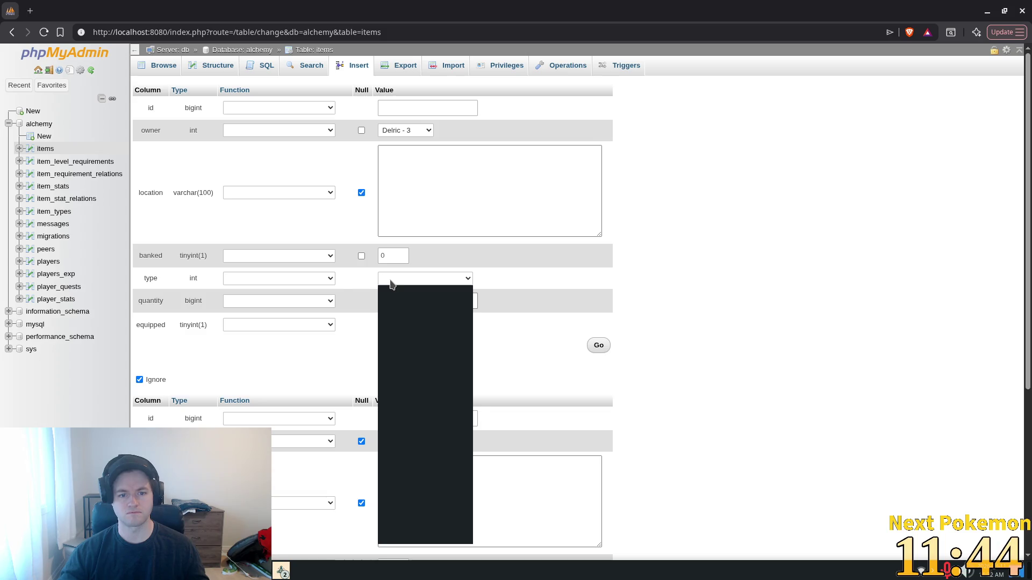
left_click_drag(469, 308, 468, 537)
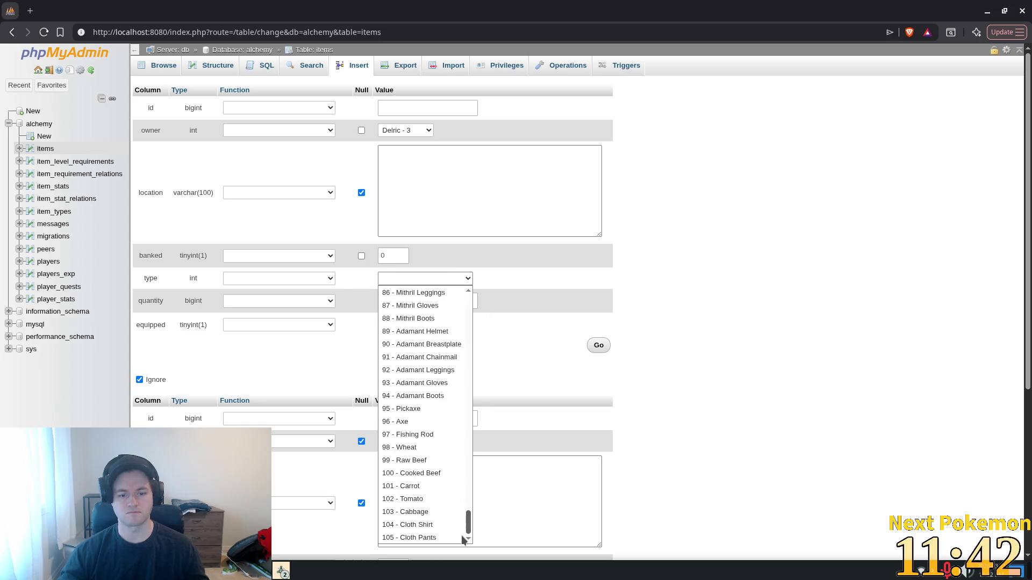
left_click(413, 525)
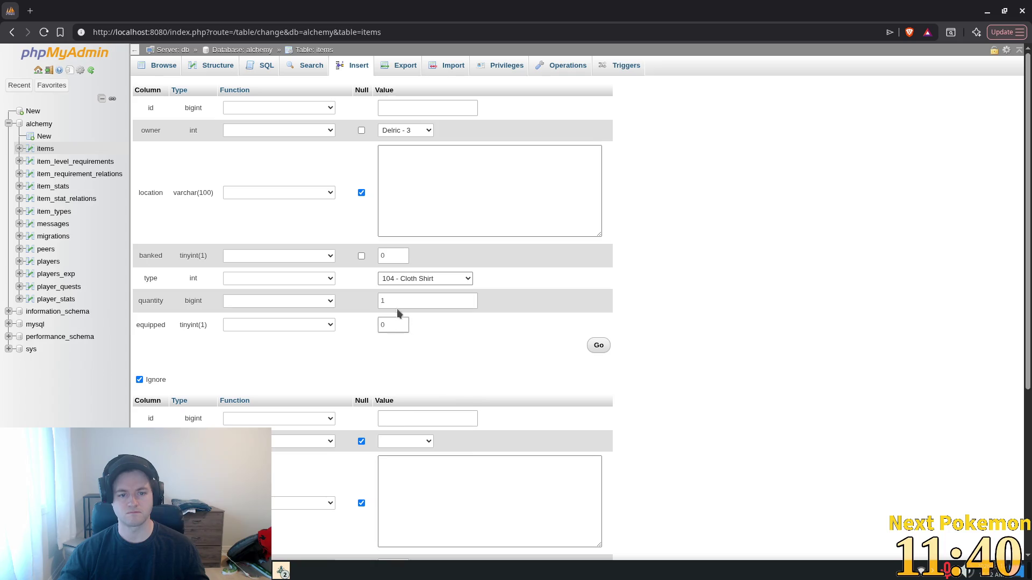
left_click(599, 345)
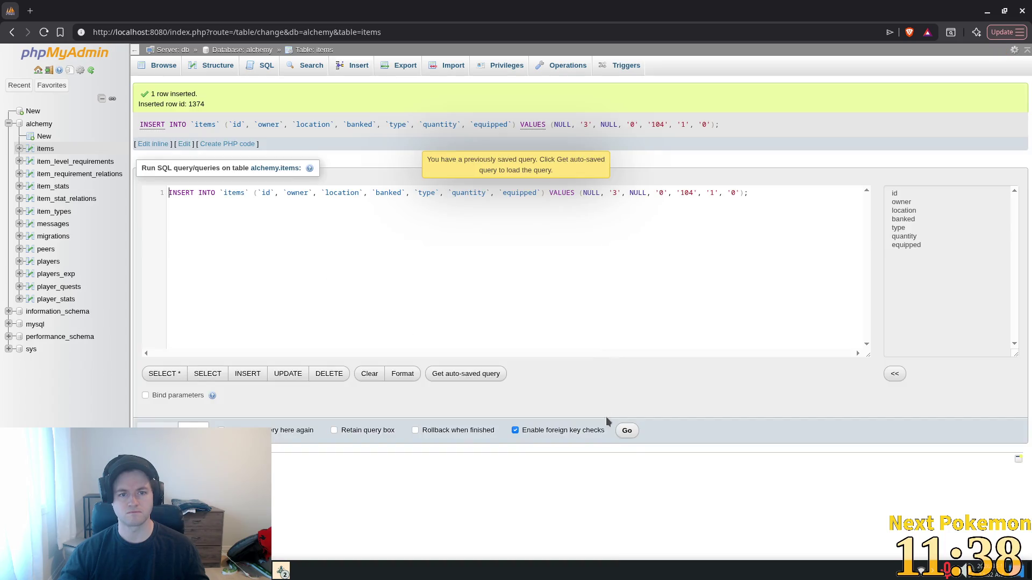
left_click(329, 576)
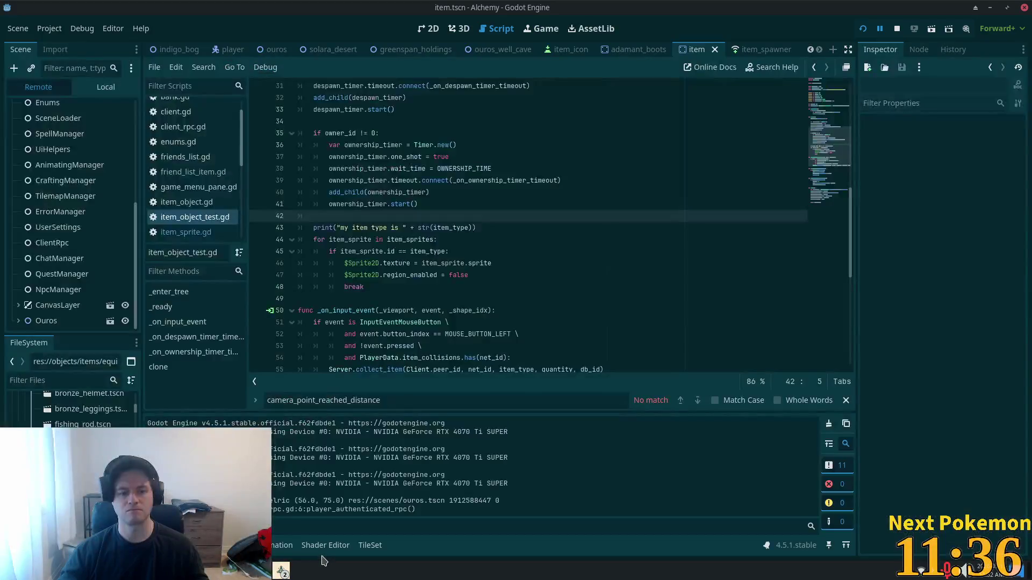
- Run the game and drop the green item from the inventory beside the character
left_click(863, 28)
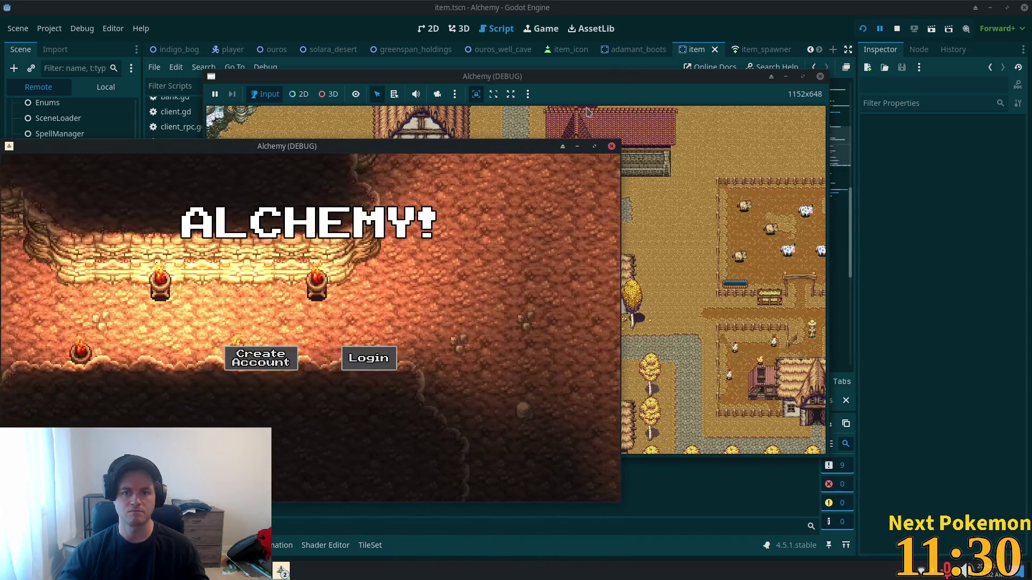
left_click_drag(501, 152, 742, 178)
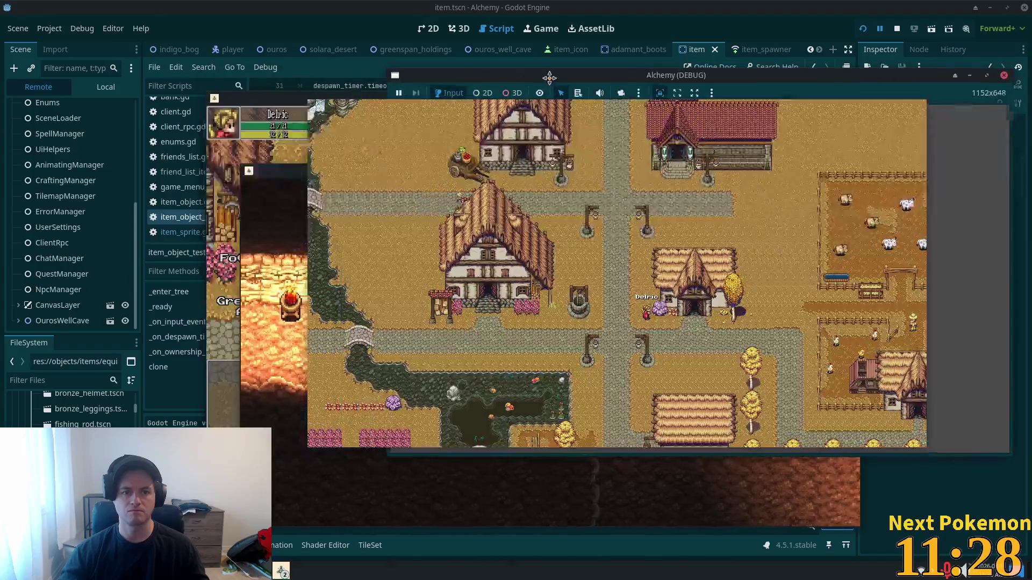
key("w")
key("a")
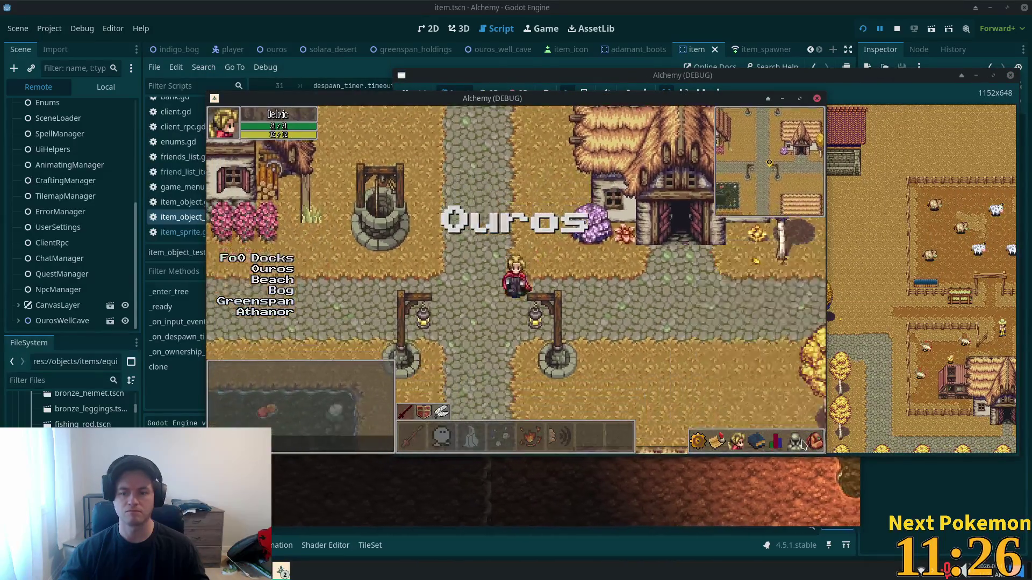
key("i")
right_click(692, 415)
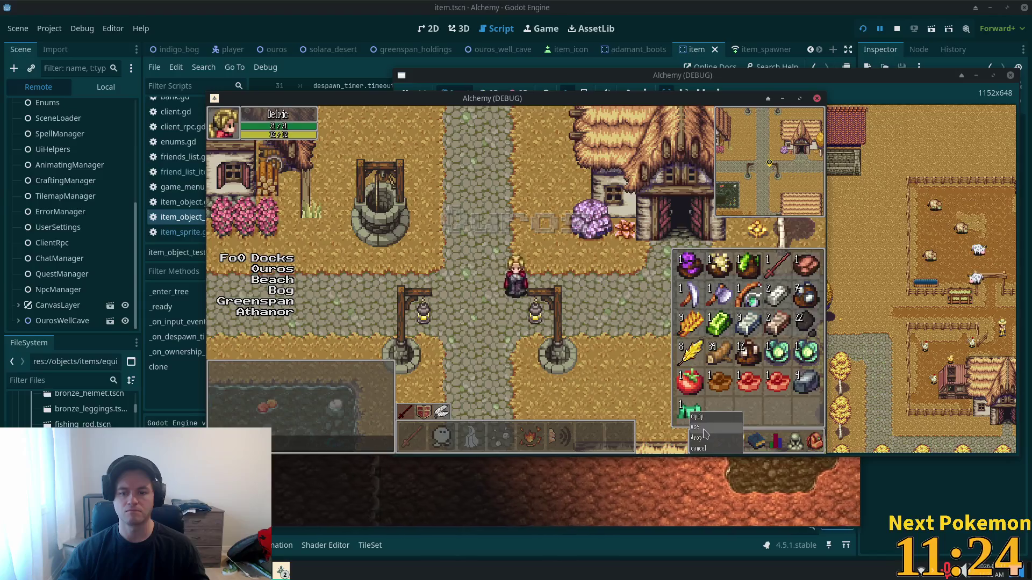
left_click(704, 437)
key("Escape")
key("Escape")
key("a")
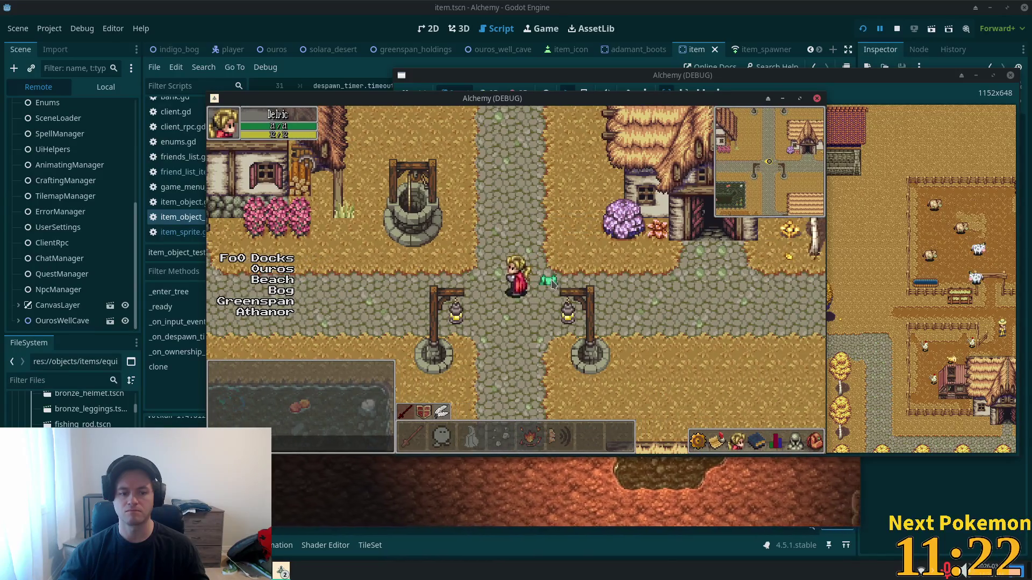
- Walk the character around the dropped green item, switching between the two game windows
left_click(886, 286)
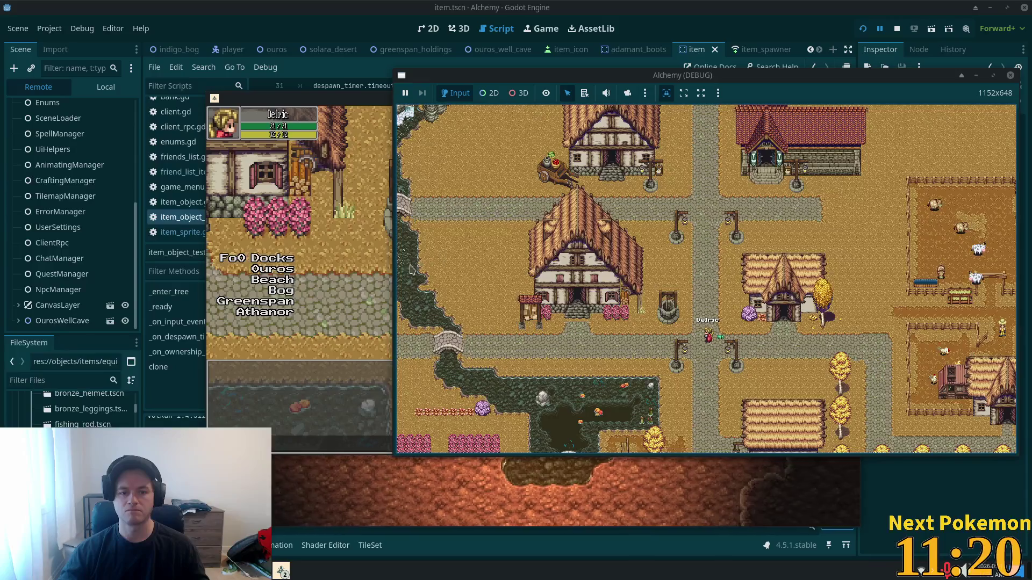
key("alt+Tab")
key("w")
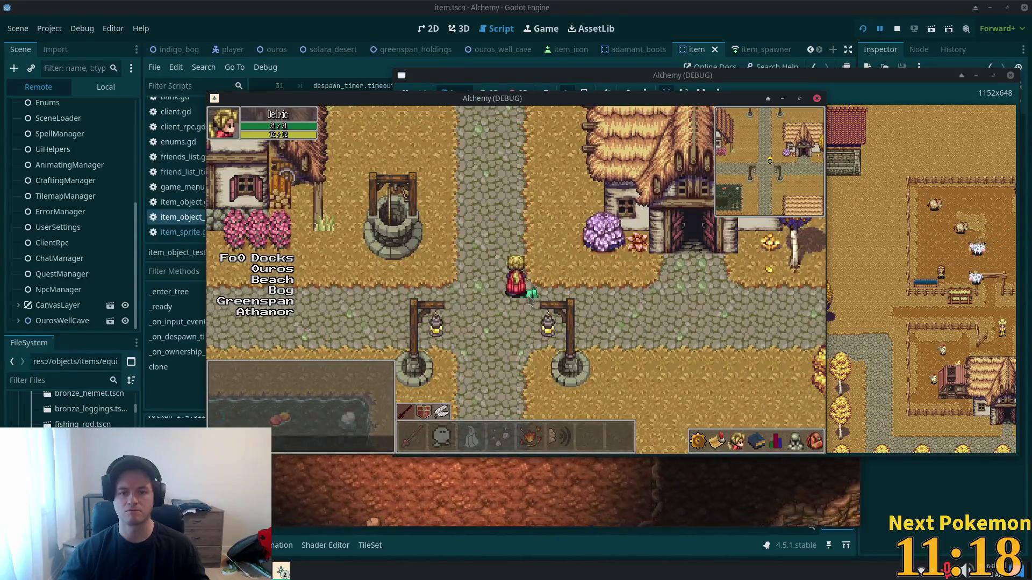
key("s")
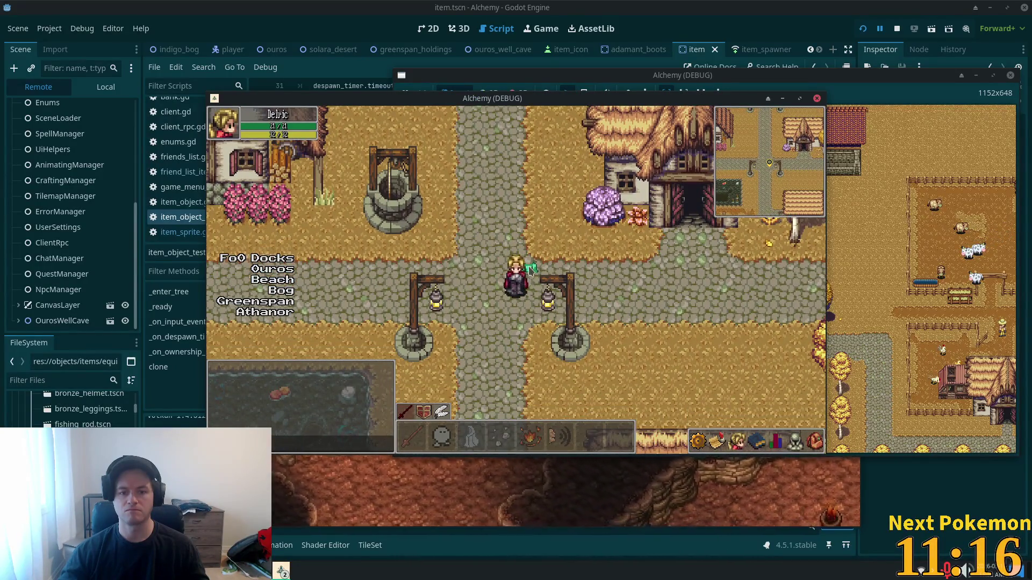
key("w")
key("d")
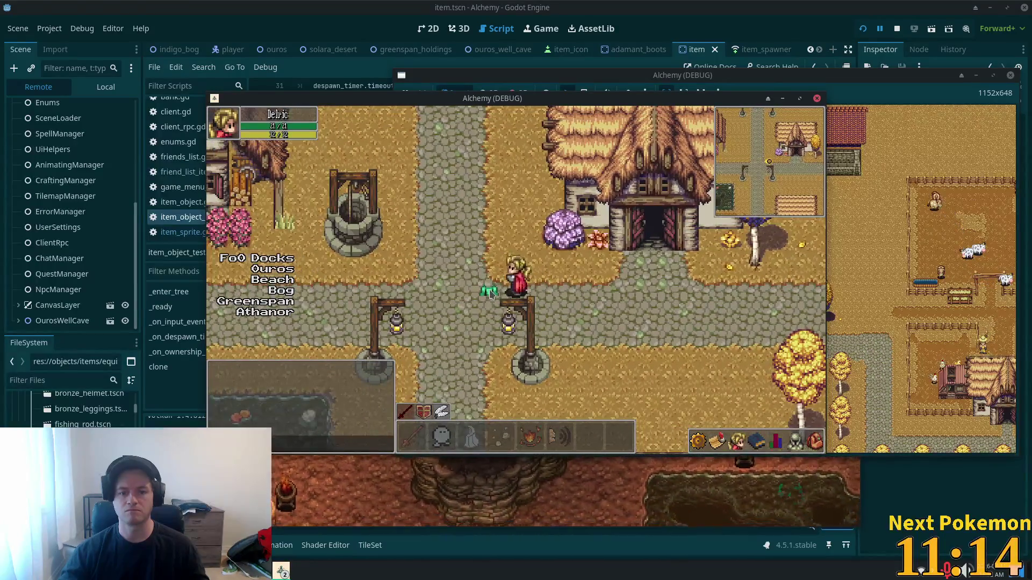
key("a")
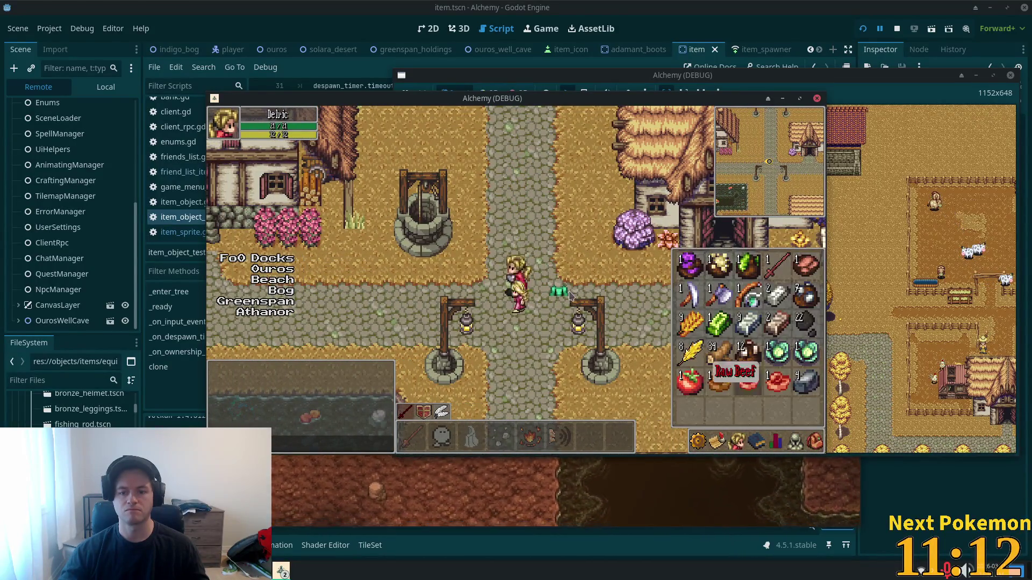
key("d")
left_click(841, 321)
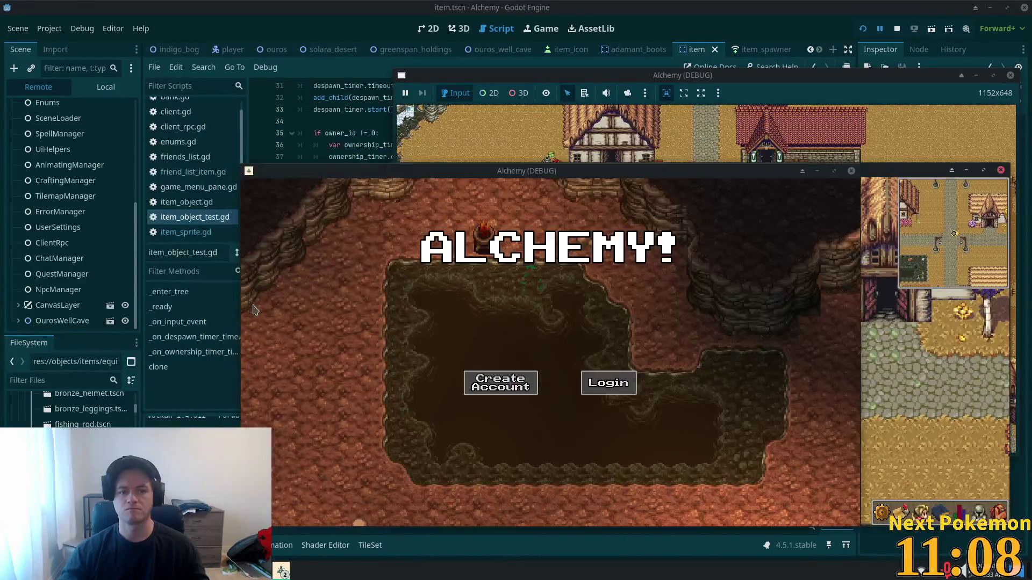
- Log the second client in with the test account's username and password
left_click(608, 383)
type("tw")
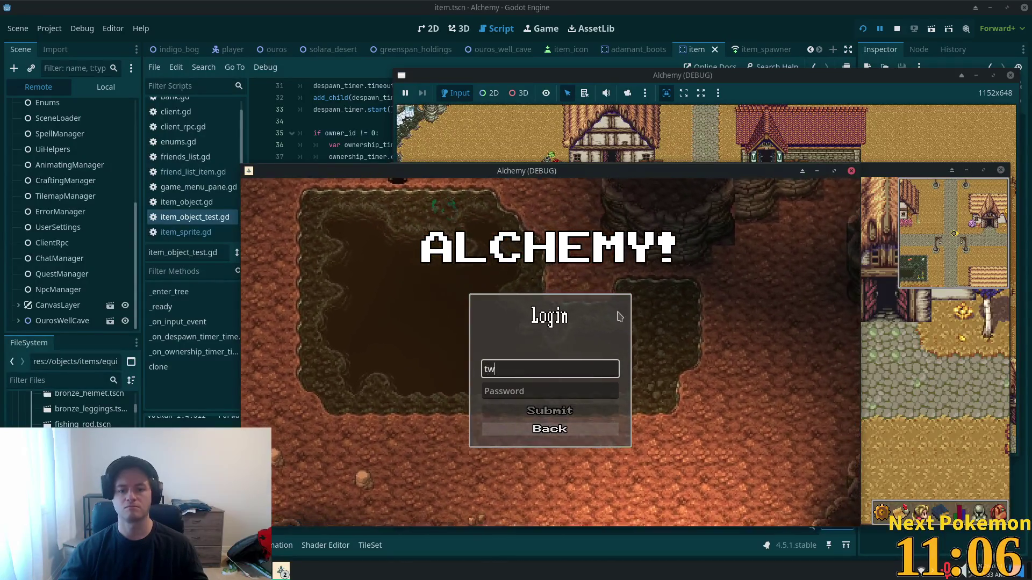
key("BackSpace")
type("est")
key("Tab")
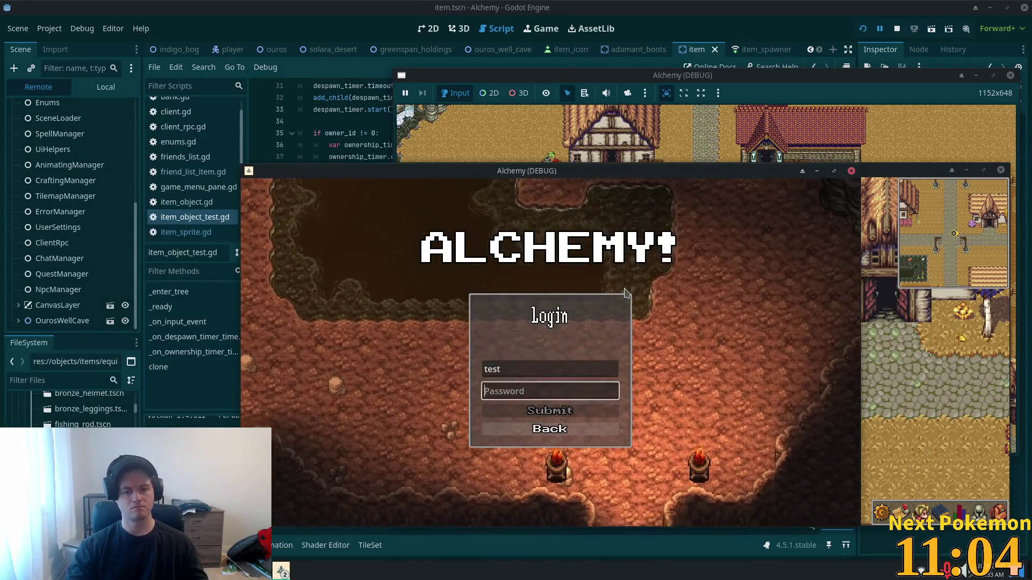
type("test")
key("Return")
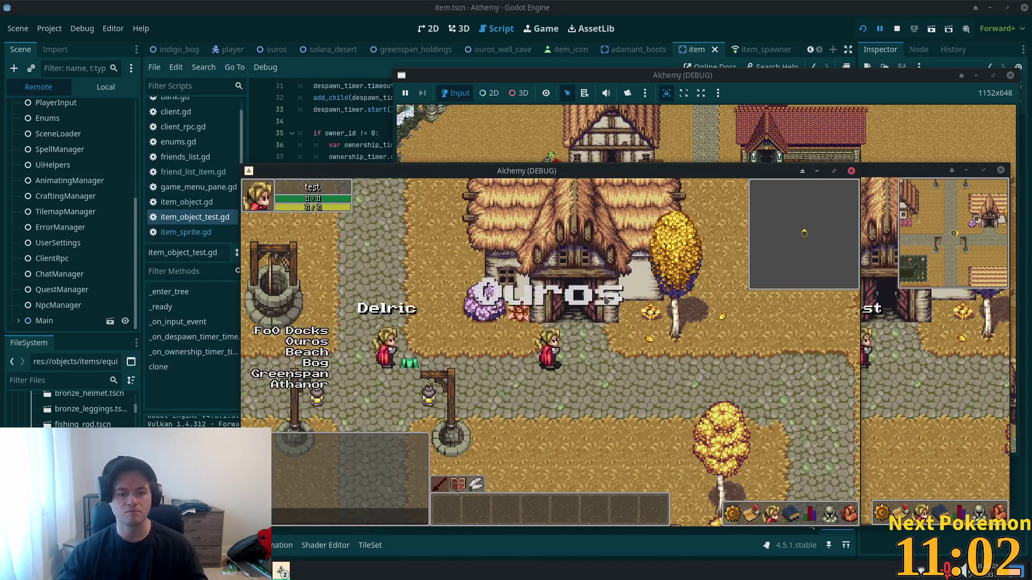
- Walk past the dropped green item beside the other player and toggle the inventory
key("a")
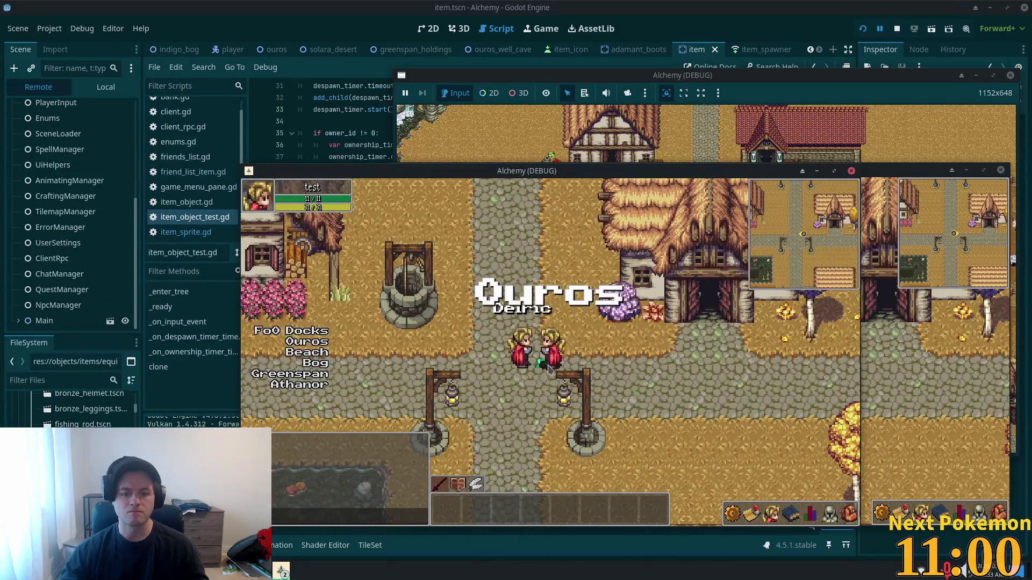
key("d")
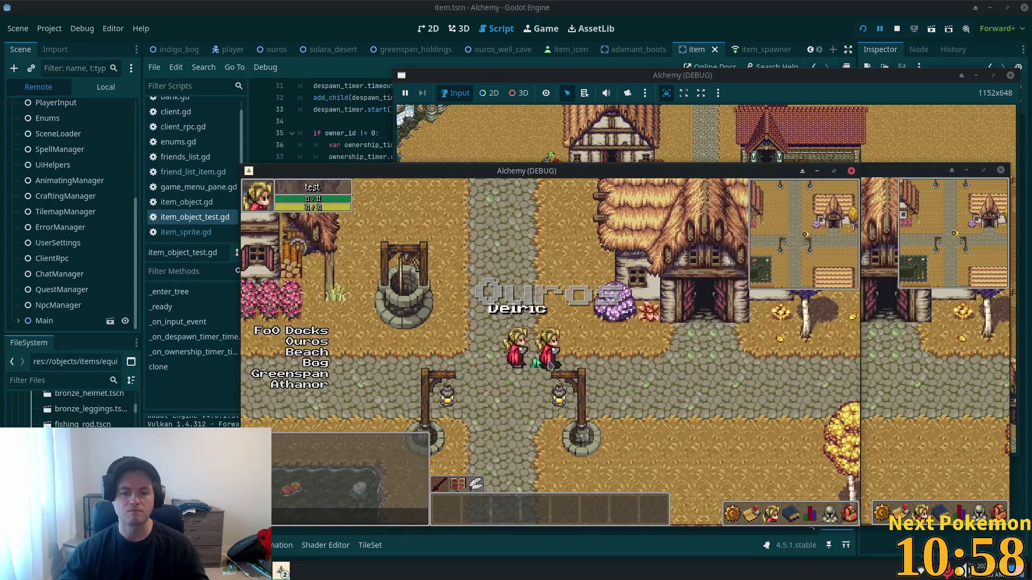
key("a")
key("d")
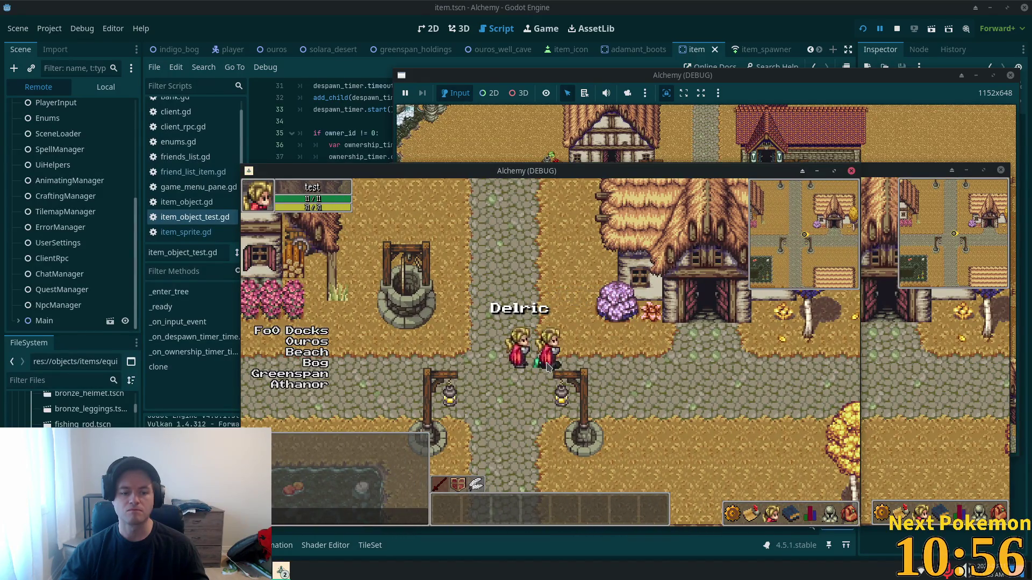
key("d")
left_click(851, 515)
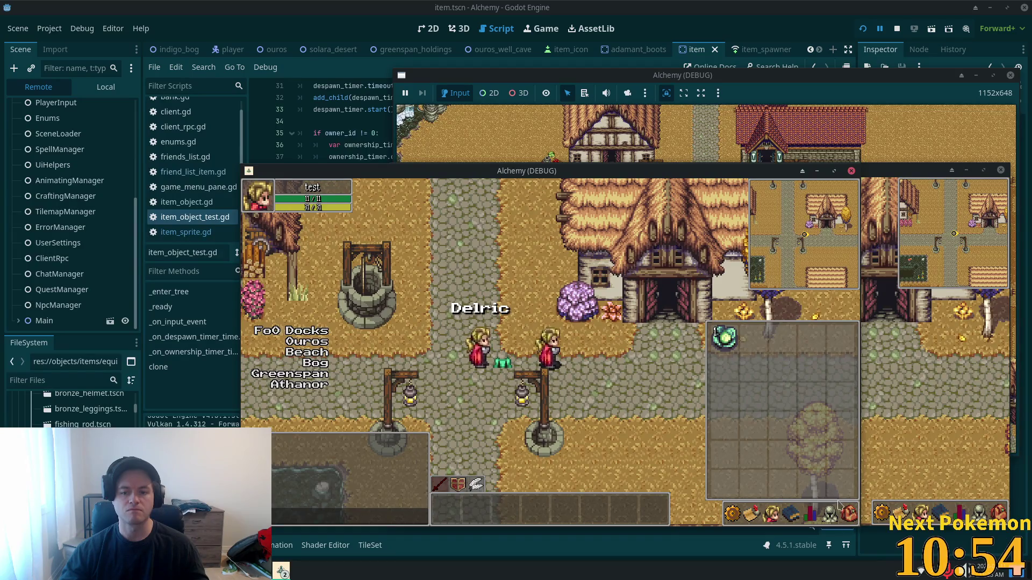
left_click(838, 505)
key("a")
key("d")
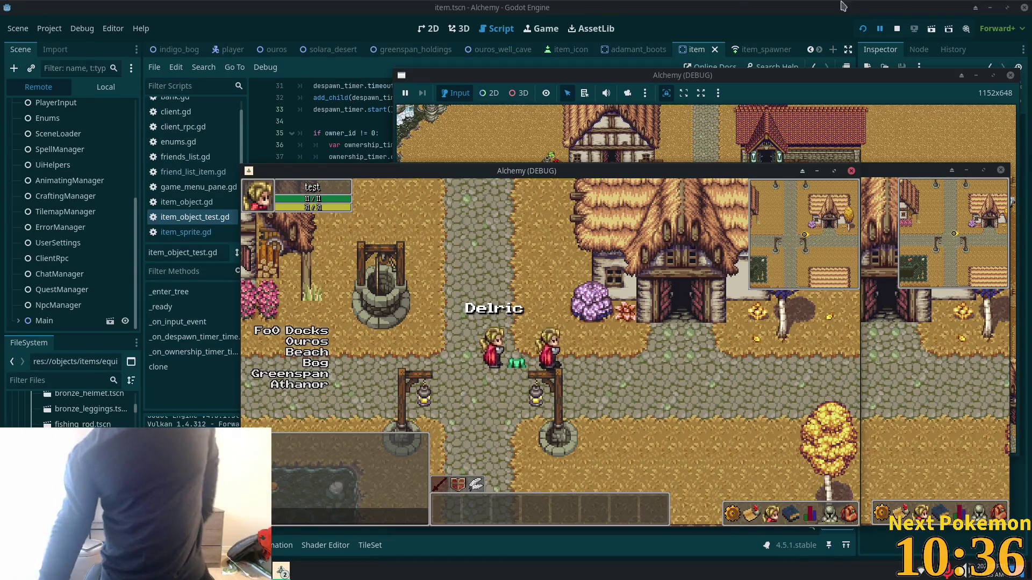
- Restart the running project and move the new debug window down and left
left_click(862, 28)
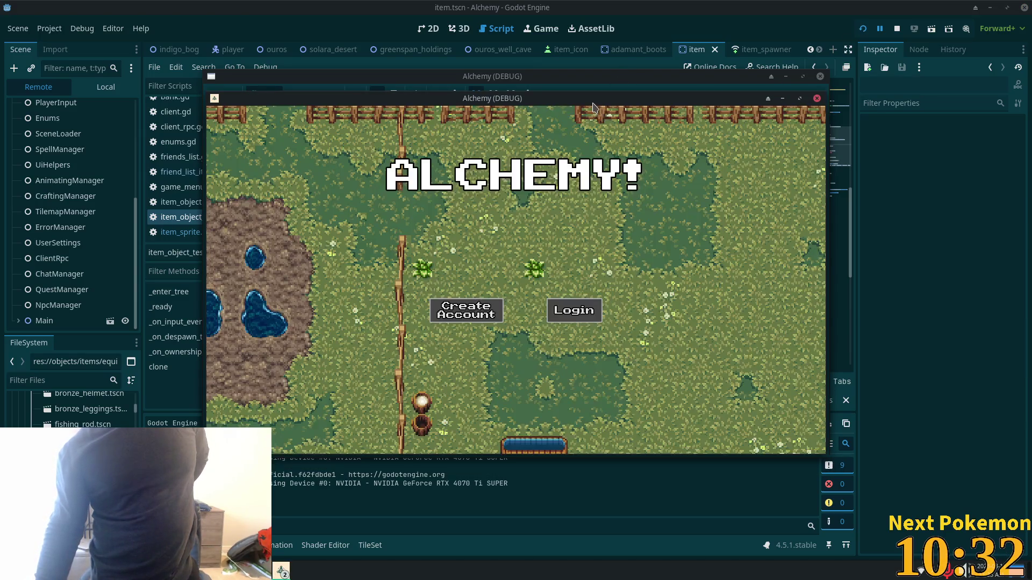
mouse_move(607, 100)
left_mouse_down()
mouse_move(437, 187)
mouse_move(531, 166)
left_mouse_up()
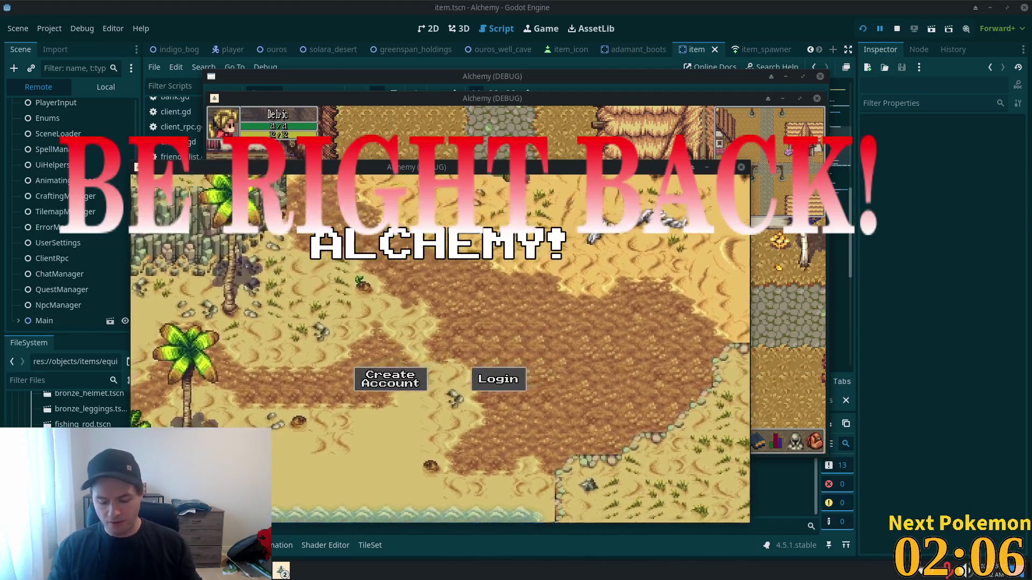
- Open and close the character's inventory three times to check the item stacks, then return to the editor
left_click(528, 148)
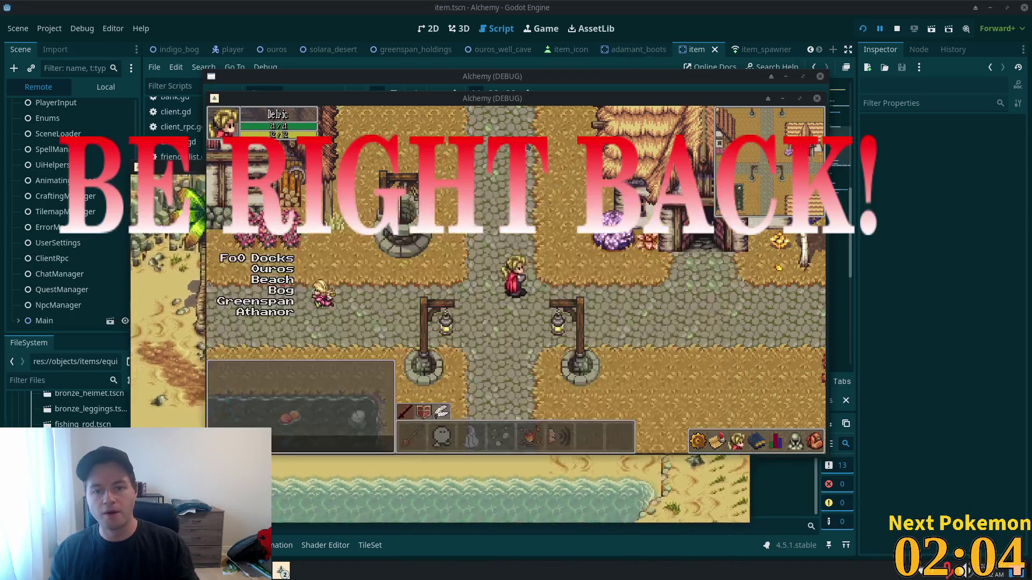
left_click(815, 442)
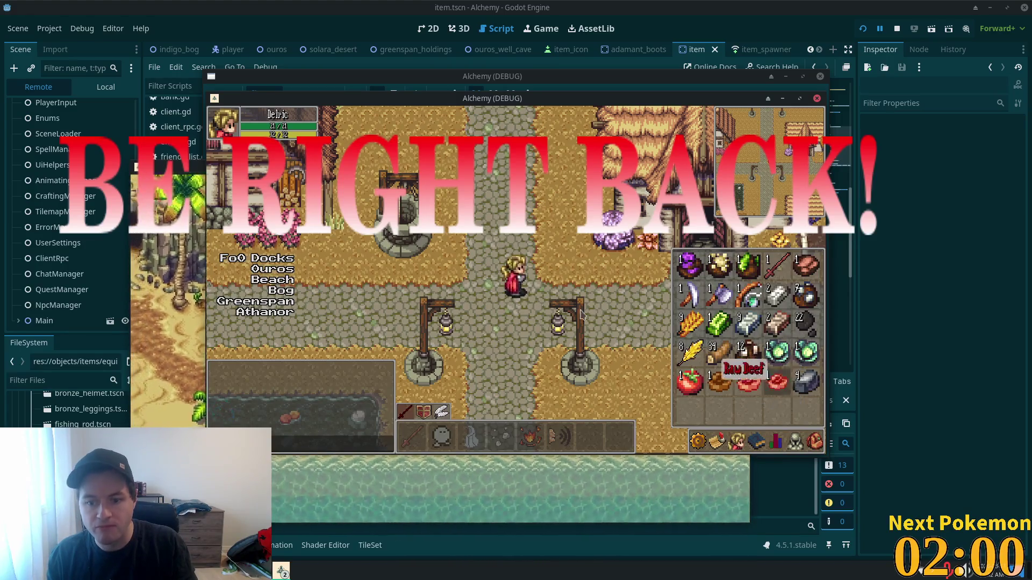
key("Escape")
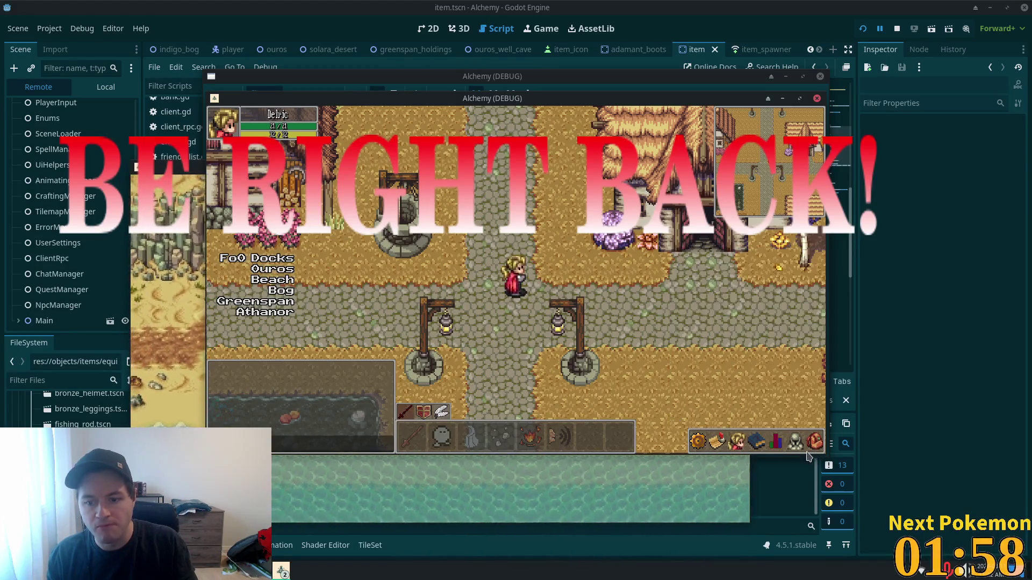
left_click(816, 444)
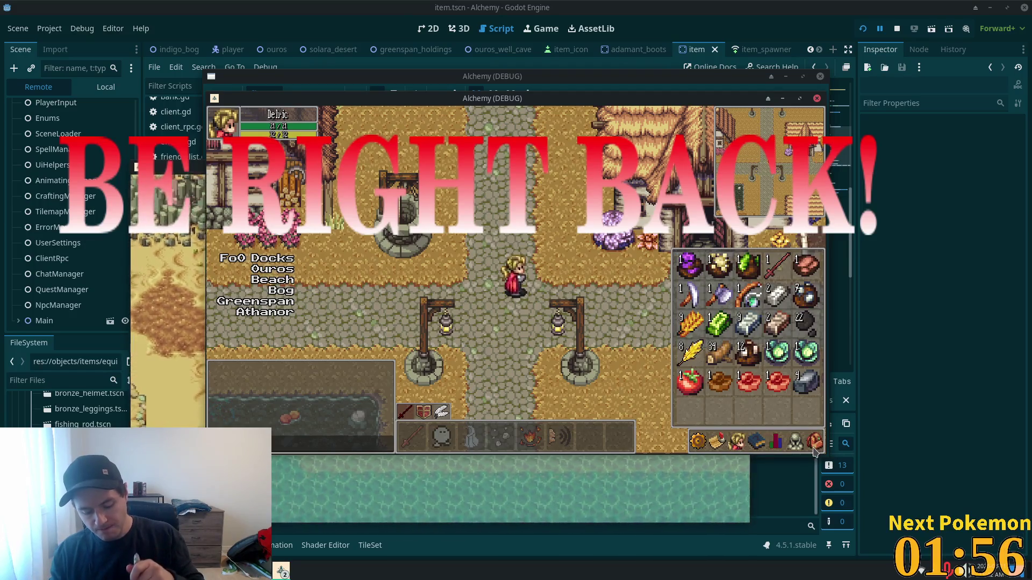
left_click(813, 448)
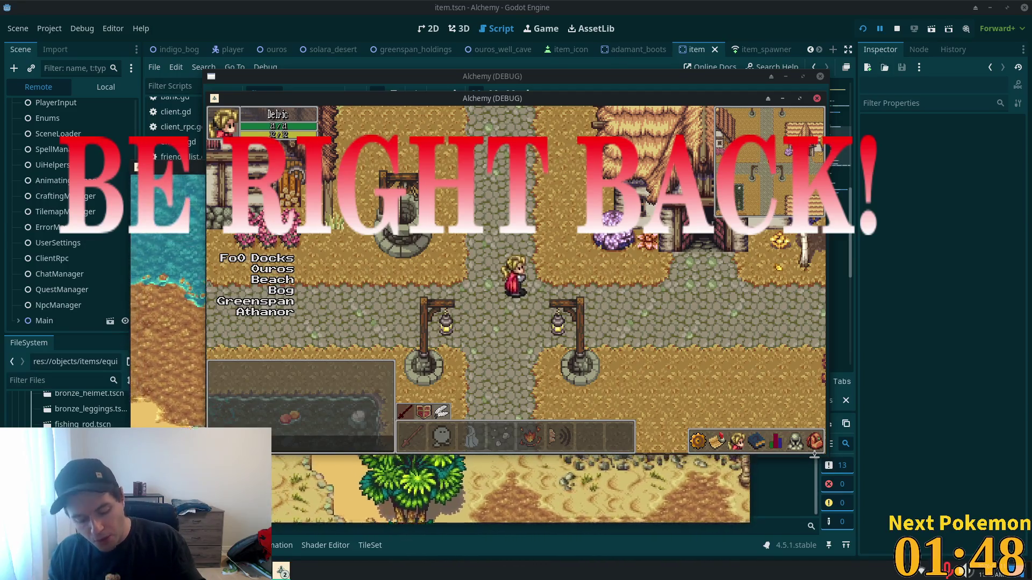
left_click(816, 449)
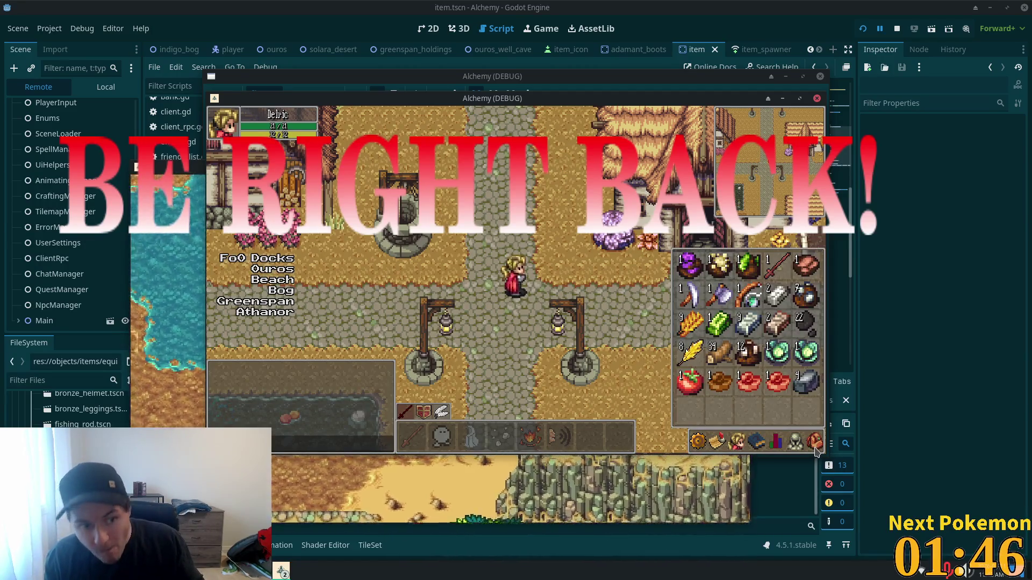
left_click(816, 449)
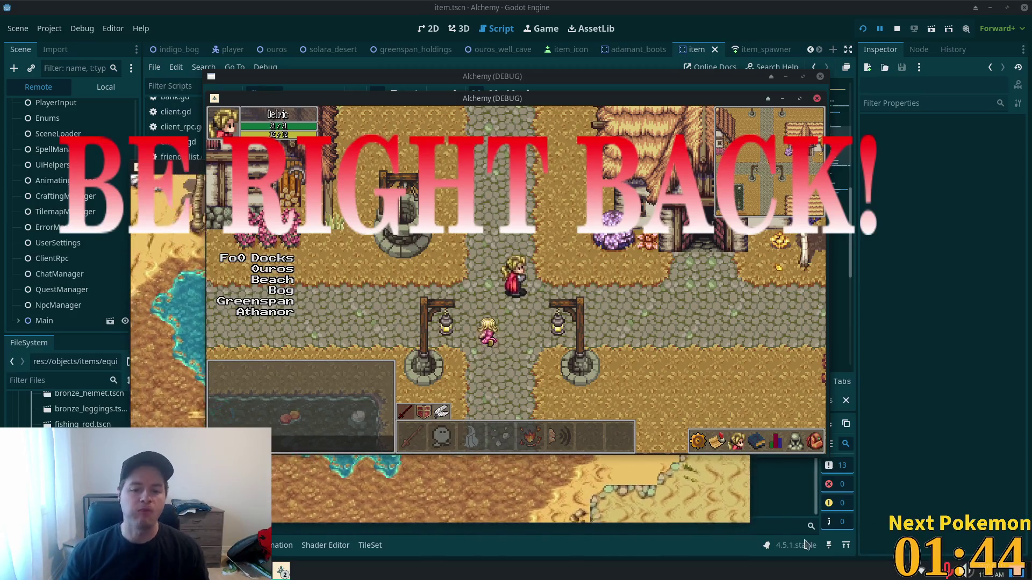
left_click(701, 8)
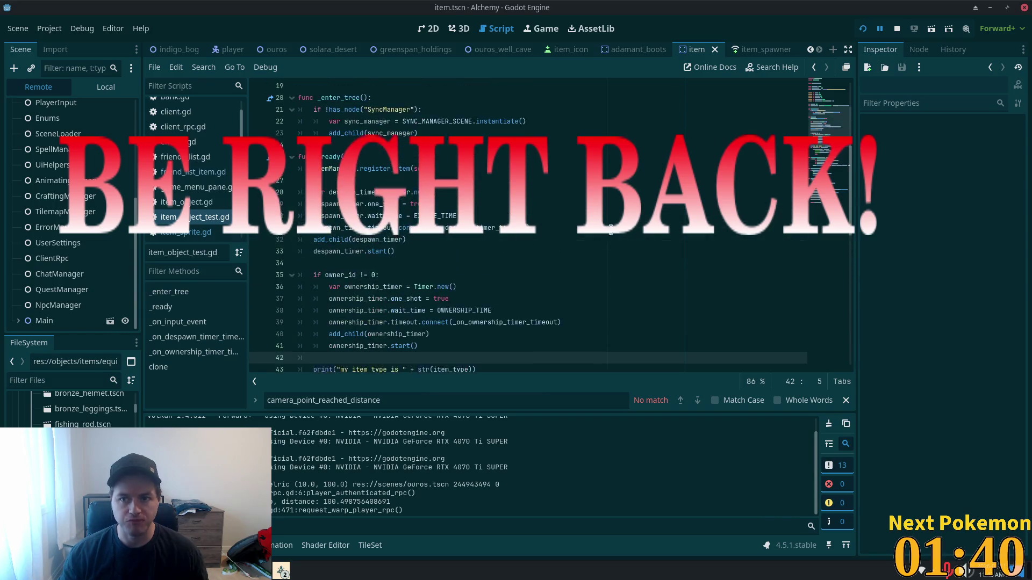
- Zoom in on the boot item and center it in the 2D view
scroll(610, 229, "up", 6)
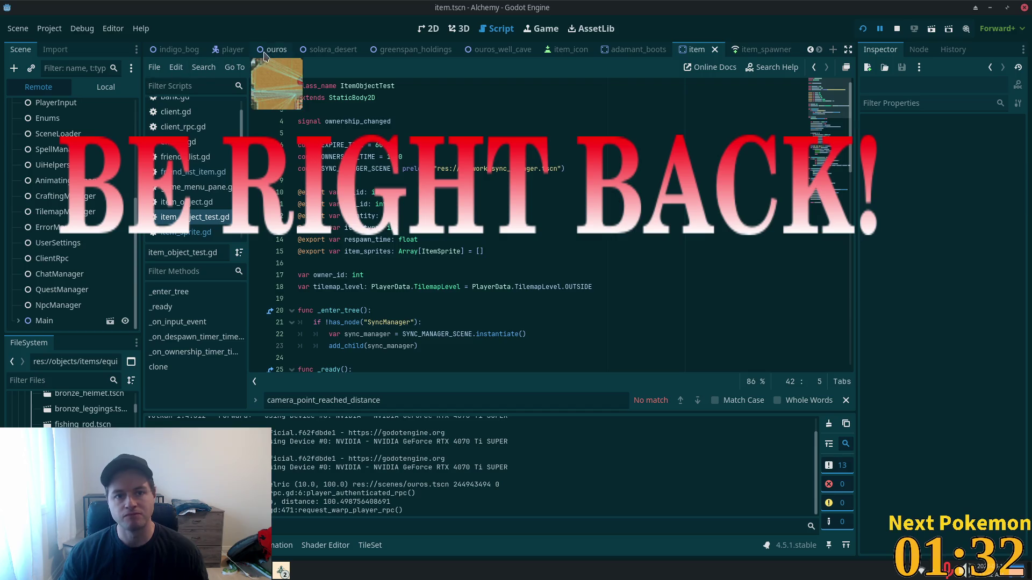
left_click(437, 33)
scroll(261, 169, "up", 5)
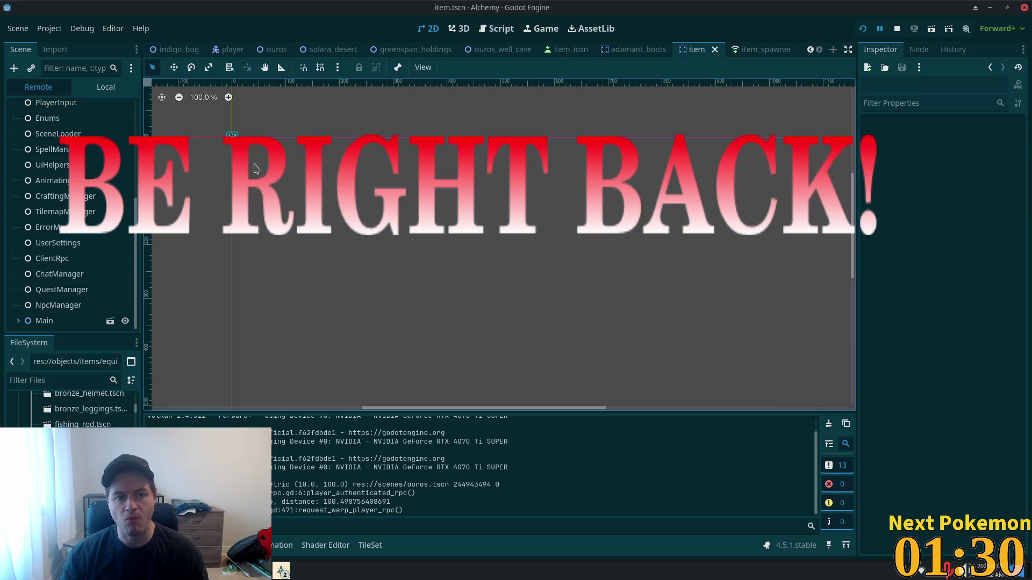
left_click_drag(263, 175, 583, 293)
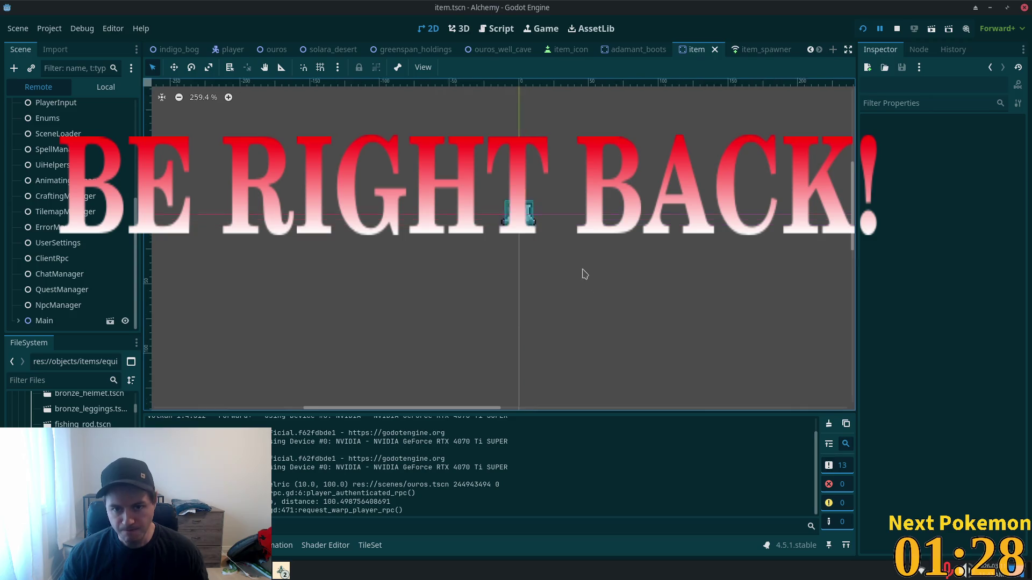
scroll(581, 258, "up", 3)
- Open item_object_test.gd from the Item node and stop the running game
left_click(106, 87)
left_click(118, 110)
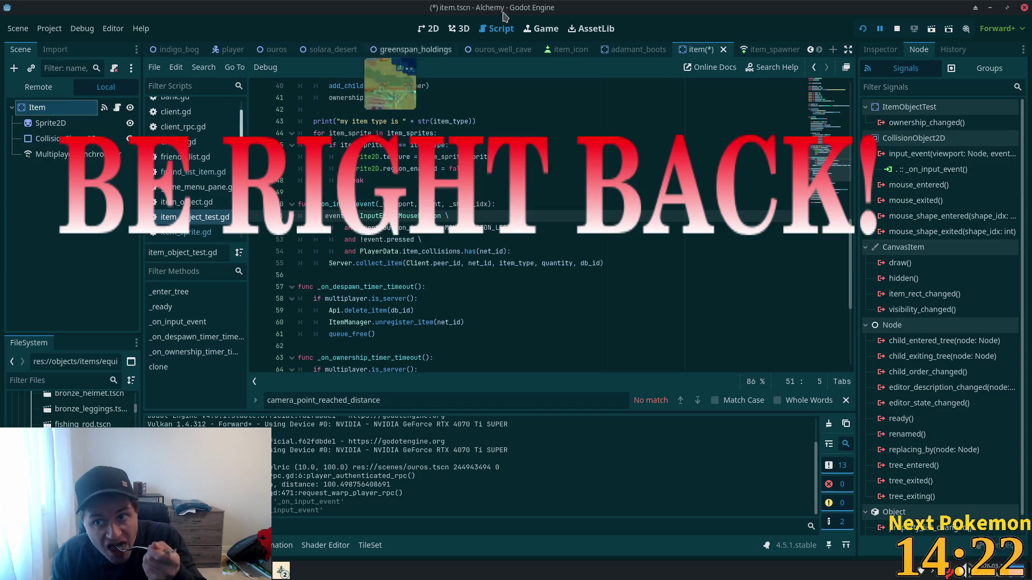
left_click(896, 29)
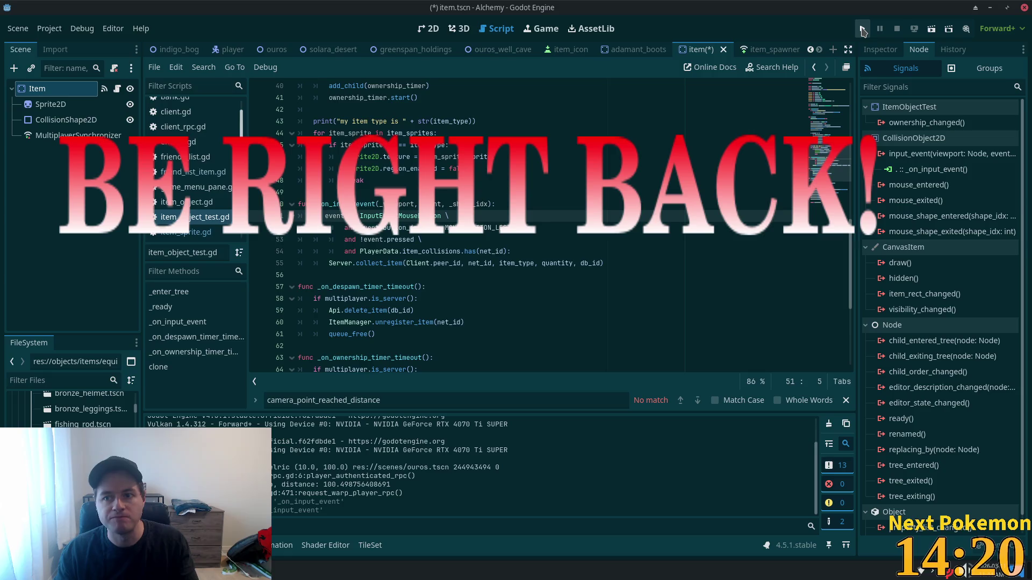
right_click(204, 570)
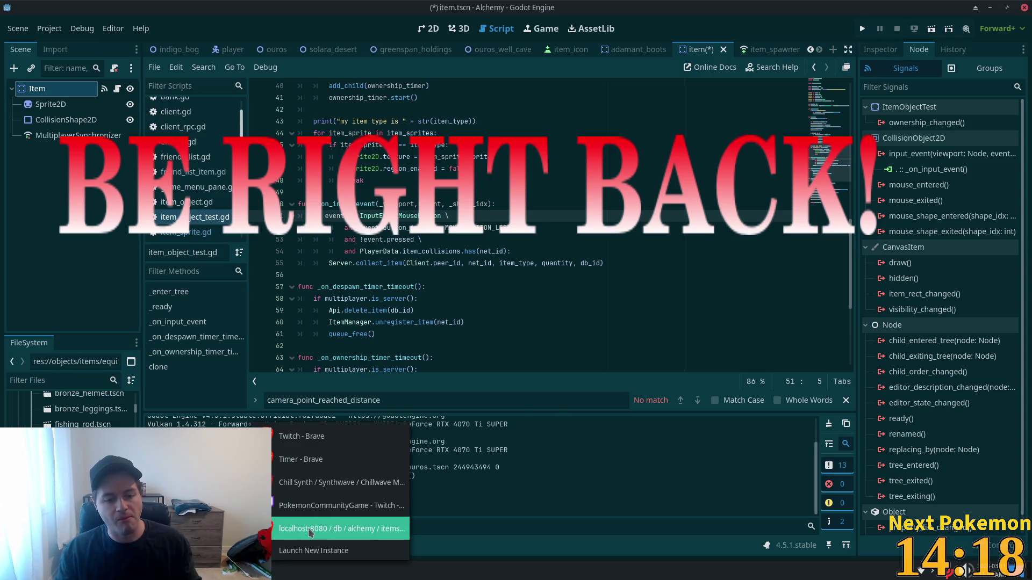
left_click(798, 579)
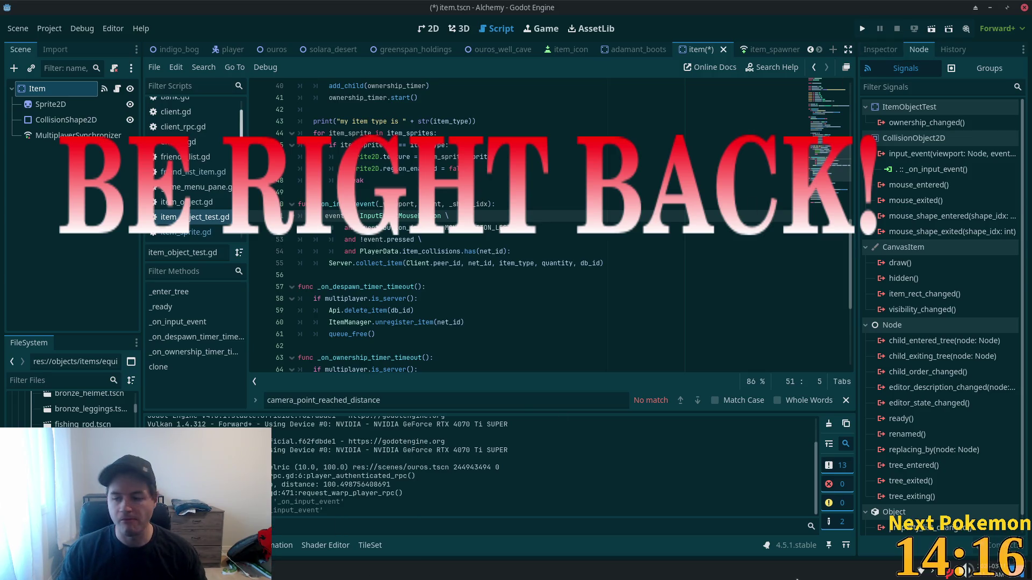